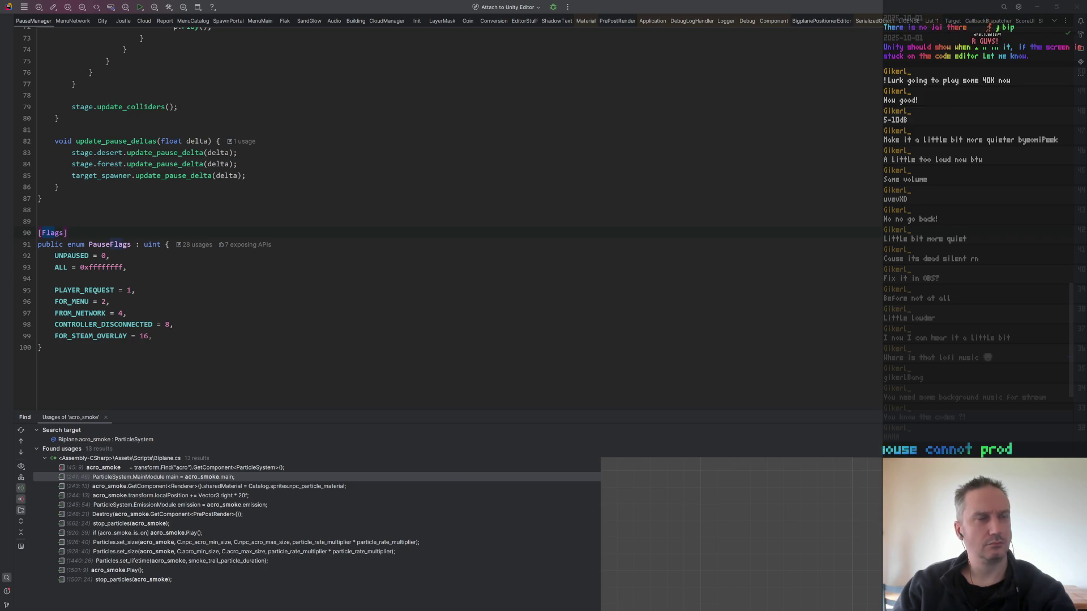
Switch from Rider to Paint Shop Pro, where the glass-ball image is open.
key("alt+Tab")
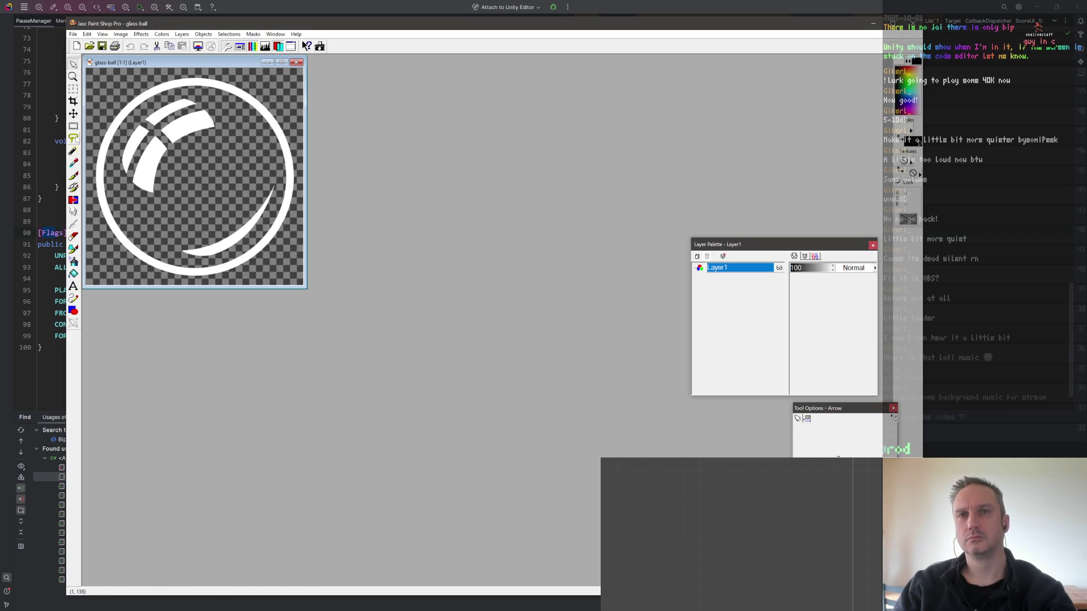
Erase the two upper-left highlight streaks from the glass ball.
left_click(73, 138)
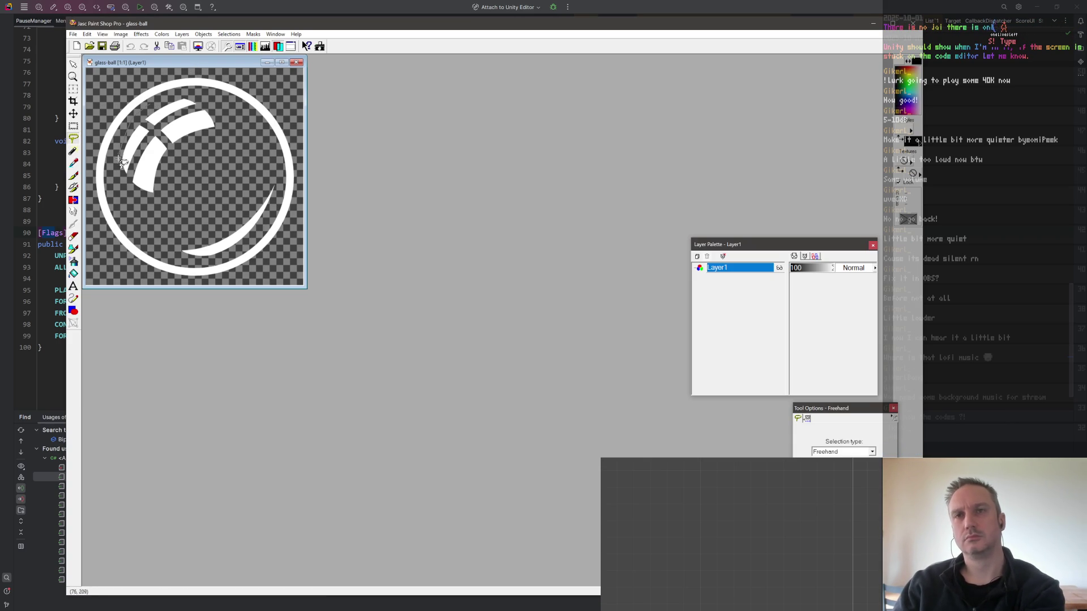
mouse_move(123, 163)
left_mouse_down()
mouse_move(164, 208)
mouse_move(225, 113)
mouse_move(187, 93)
left_mouse_up()
key("Delete")
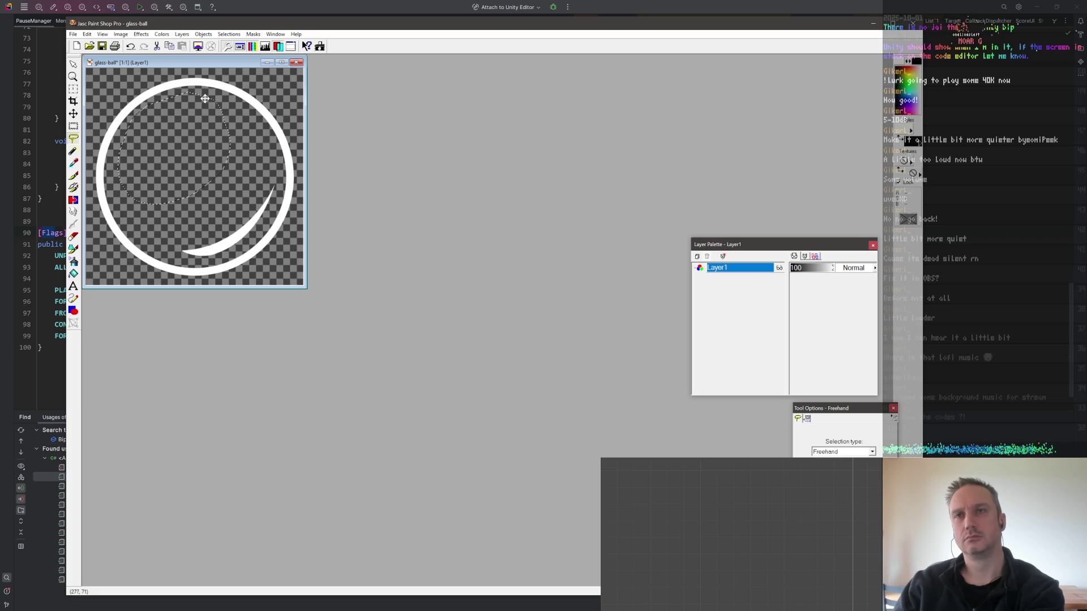
left_click(236, 116)
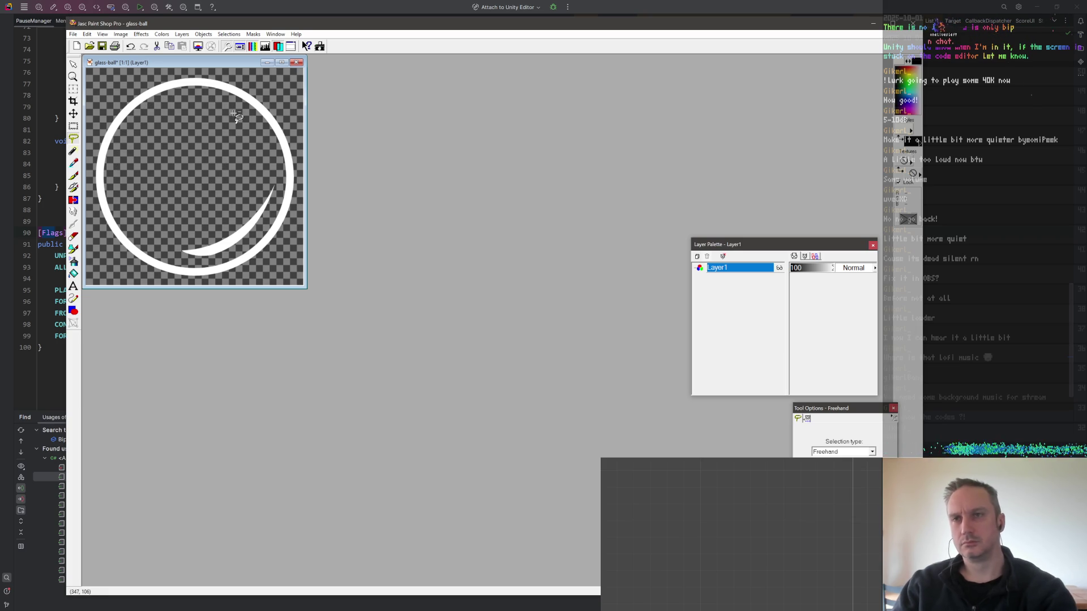
Add a new layer, Layer2, and place it beneath Layer1.
left_click(698, 257)
left_click(727, 405)
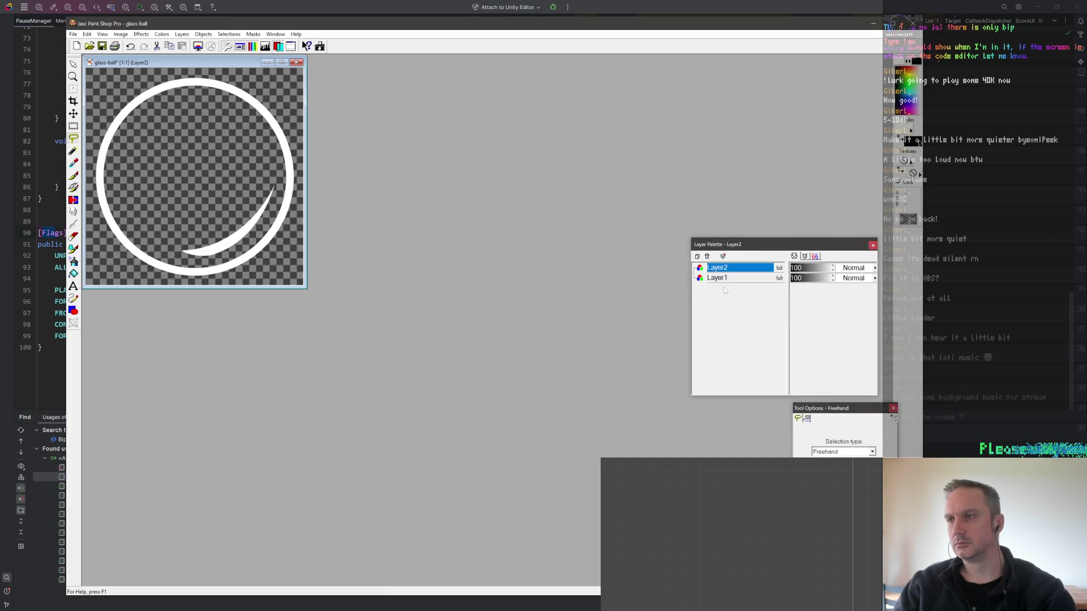
left_click_drag(723, 269, 722, 279)
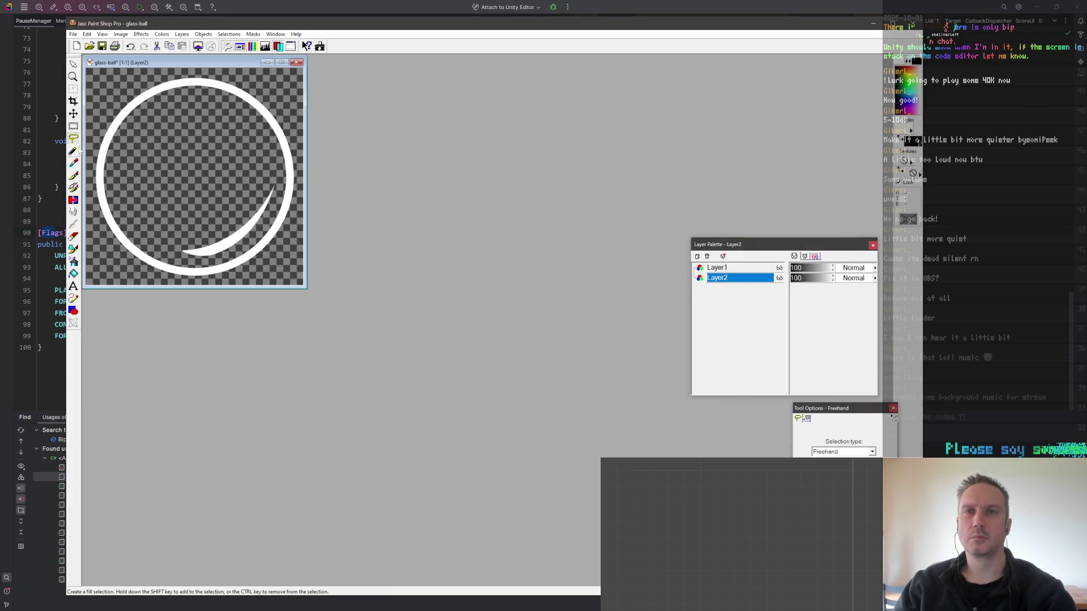
Select the transparency around the ring on Layer1, expand that selection, and lasso the crescent highlight.
left_click(73, 132)
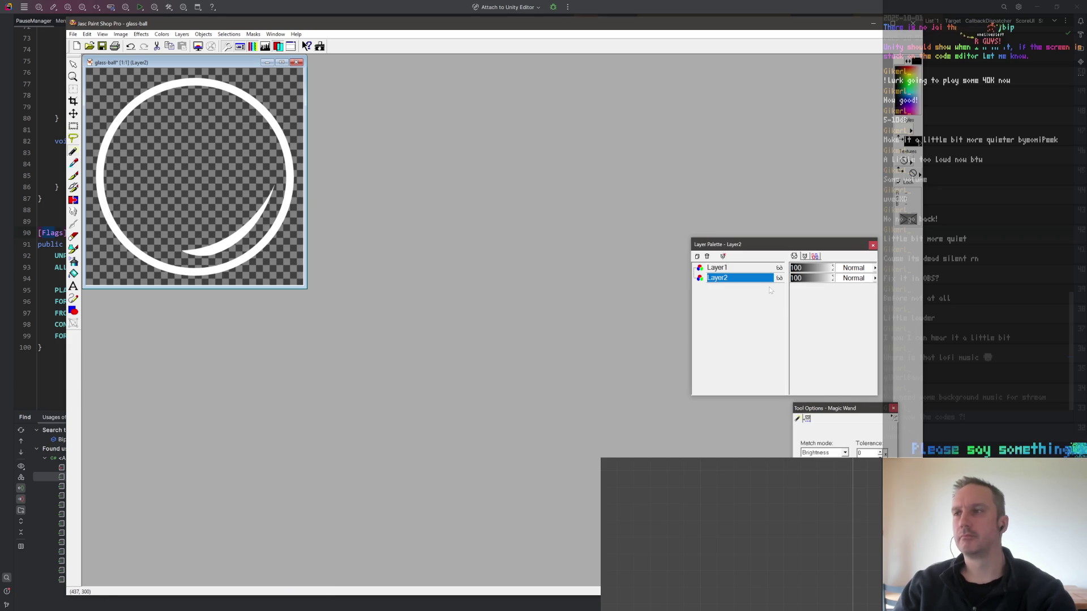
left_click(746, 269)
left_click(218, 156)
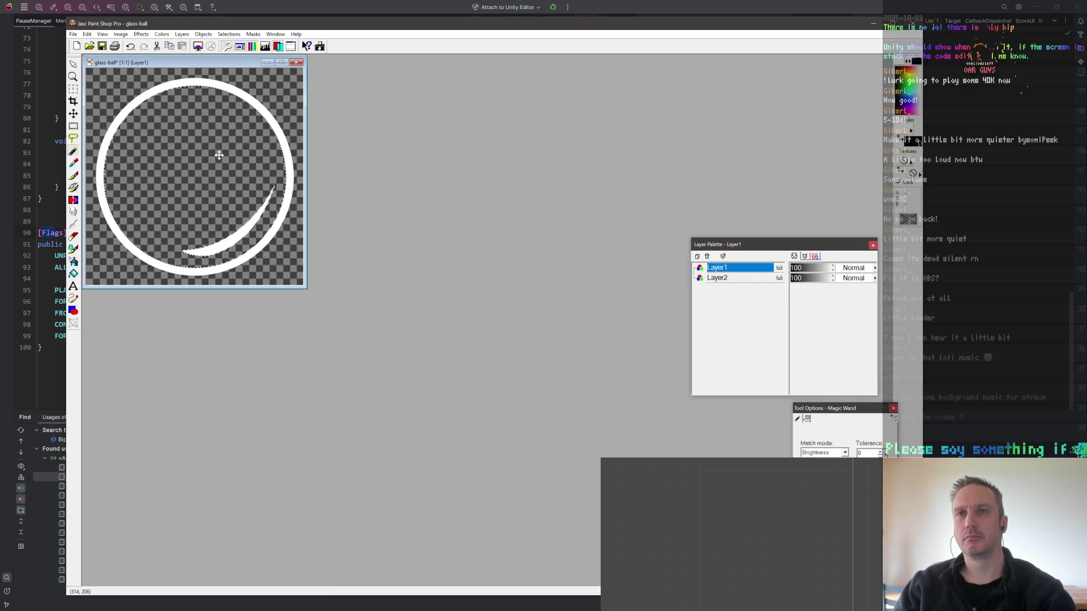
left_click(229, 34)
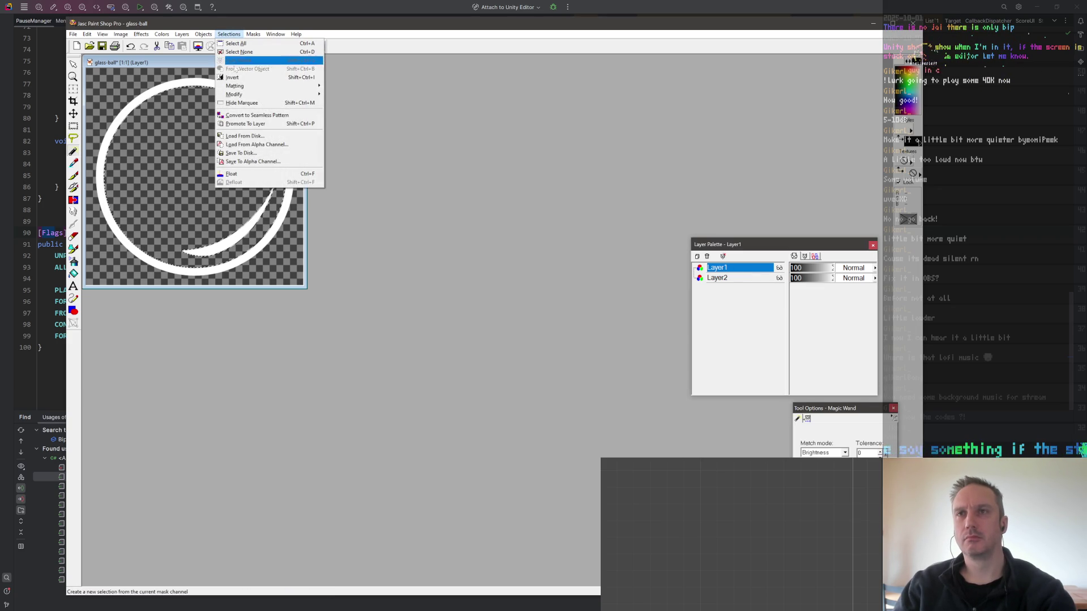
mouse_move(266, 93)
left_click(337, 104)
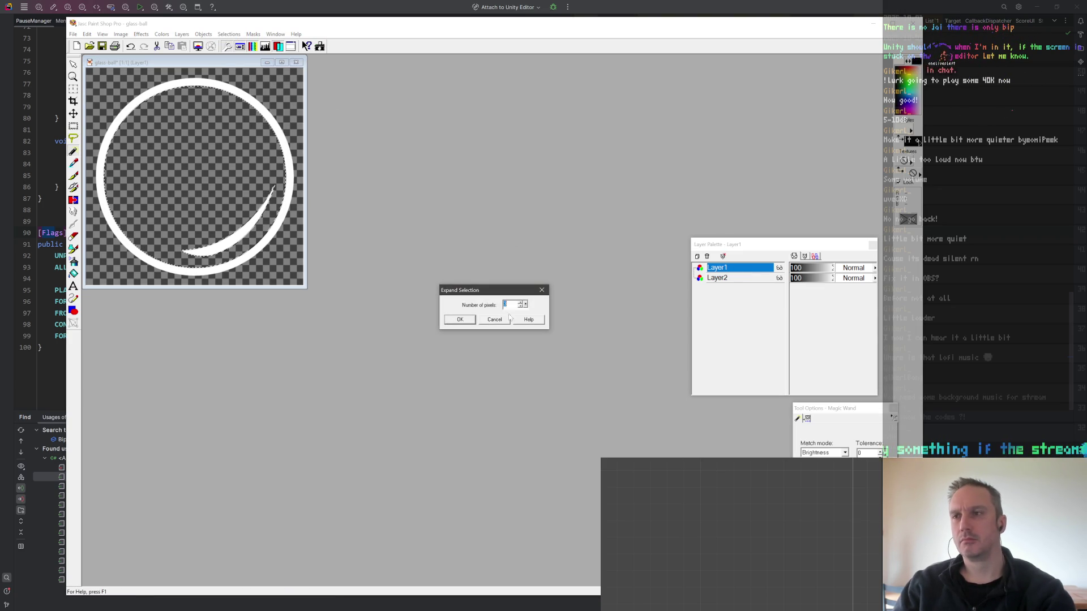
left_click(468, 321)
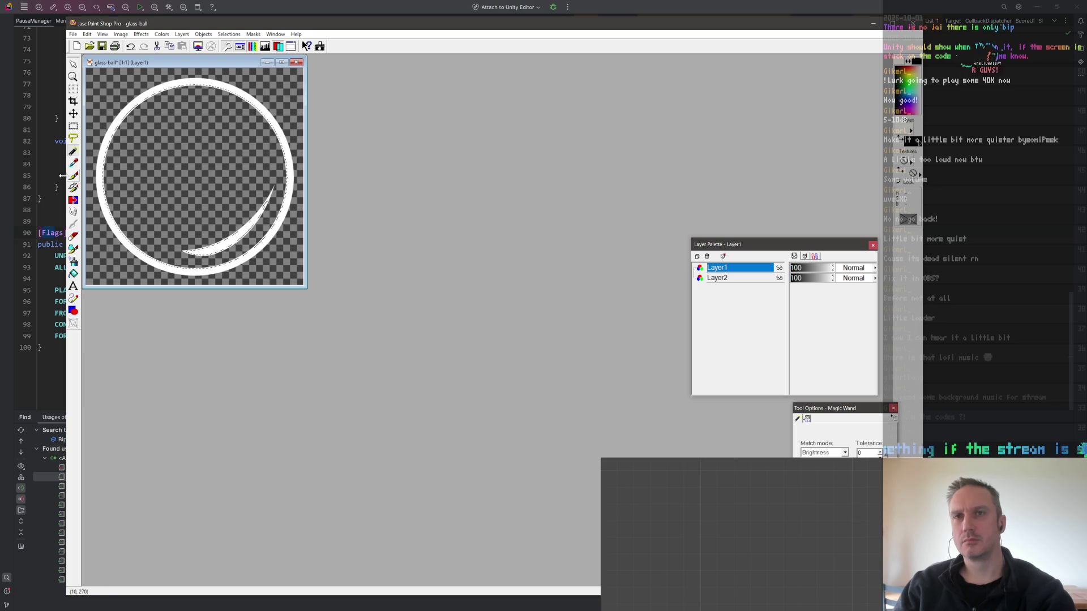
left_click(74, 140)
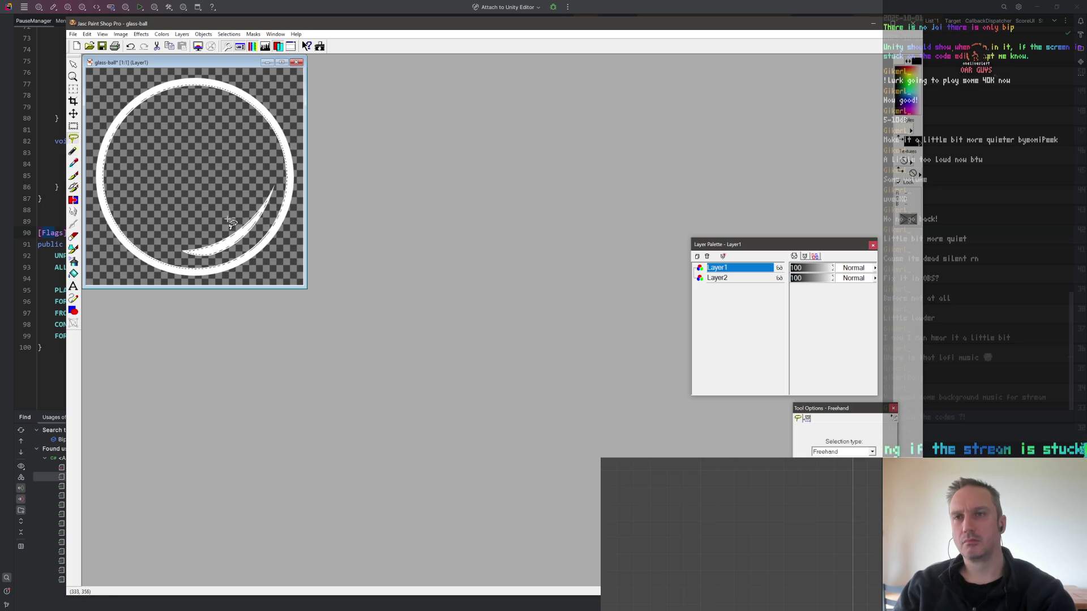
mouse_move(219, 226)
left_mouse_down()
mouse_move(184, 246)
mouse_move(207, 262)
mouse_move(243, 254)
mouse_move(280, 195)
mouse_move(278, 178)
left_mouse_up()
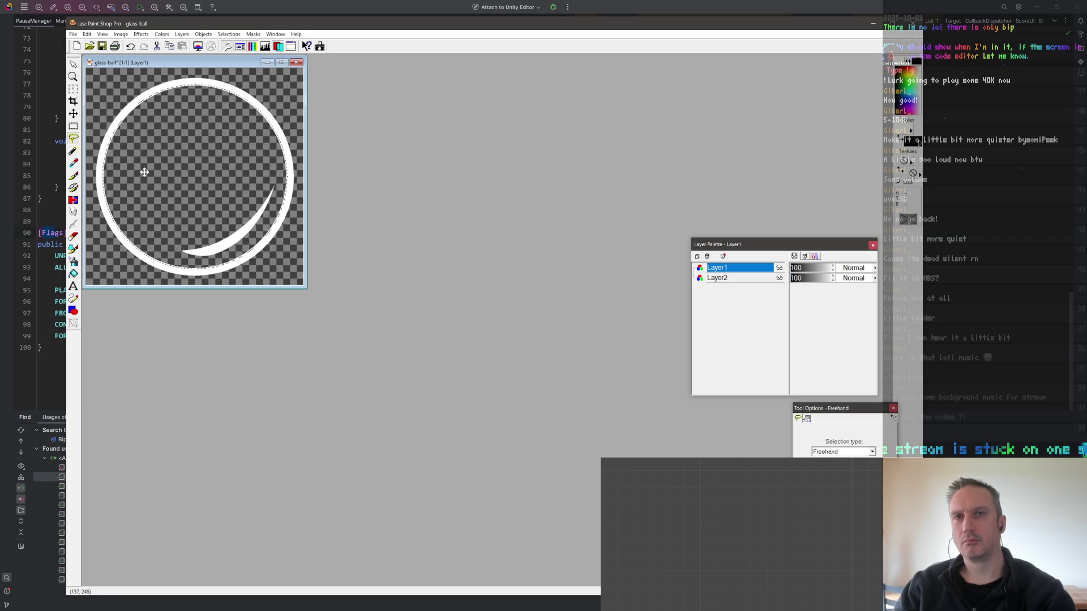
Flood-fill the ring's interior with black on Layer2, then lasso the lower-right crescent highlight.
left_click(73, 274)
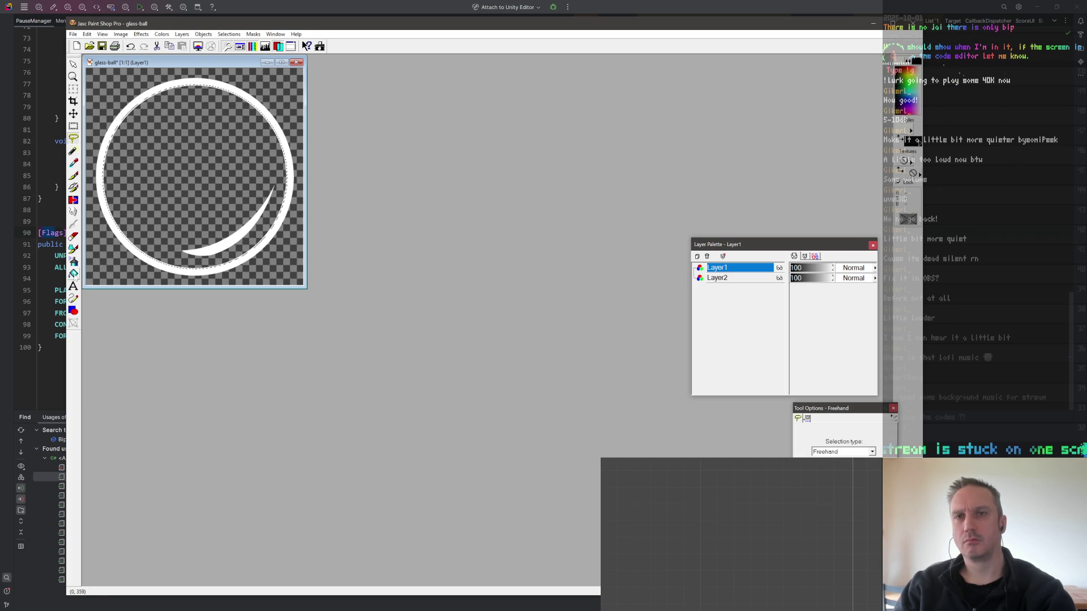
left_click(708, 279)
left_click(148, 145)
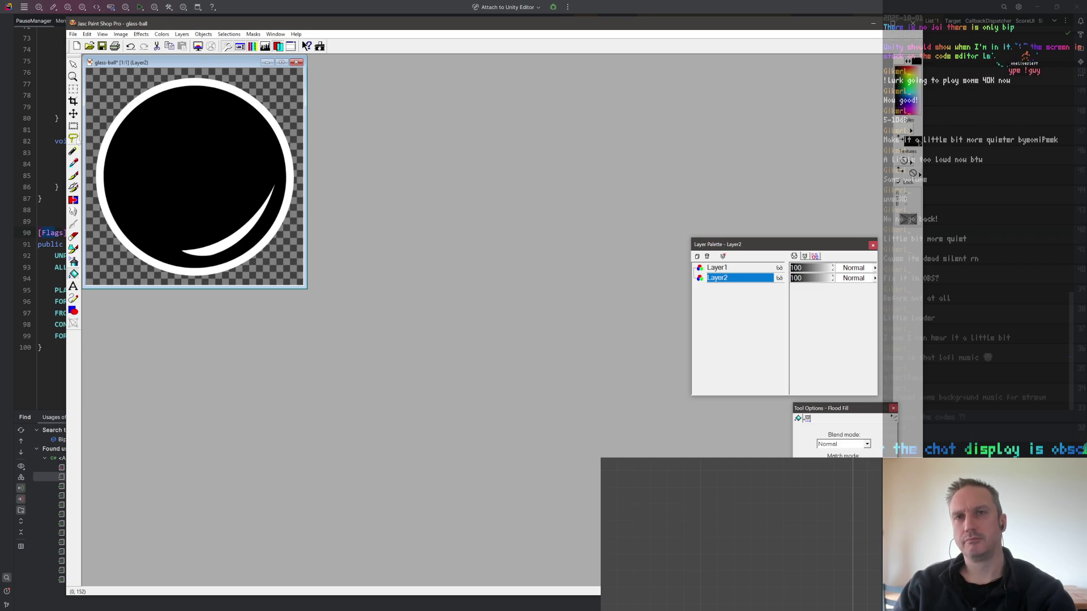
left_click(73, 138)
mouse_move(212, 217)
left_mouse_down()
mouse_move(183, 235)
mouse_move(180, 254)
mouse_move(177, 243)
mouse_move(202, 261)
mouse_move(249, 249)
mouse_move(280, 207)
mouse_move(246, 173)
left_mouse_up()
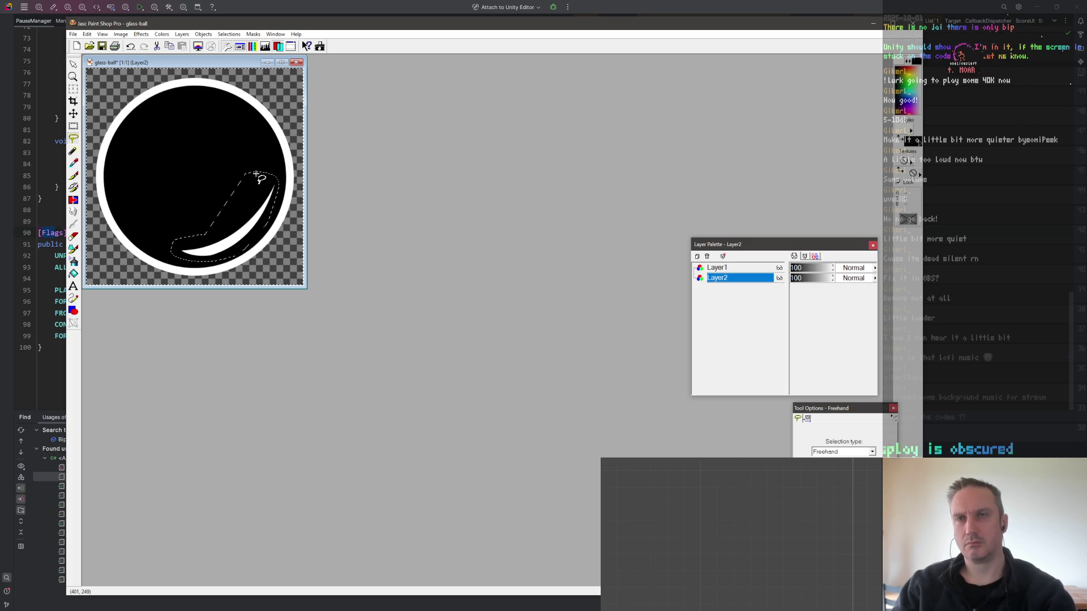
On Layer1, set Brightness/Contrast brightness to -255 to turn the white ring black.
left_click(182, 35)
mouse_move(216, 43)
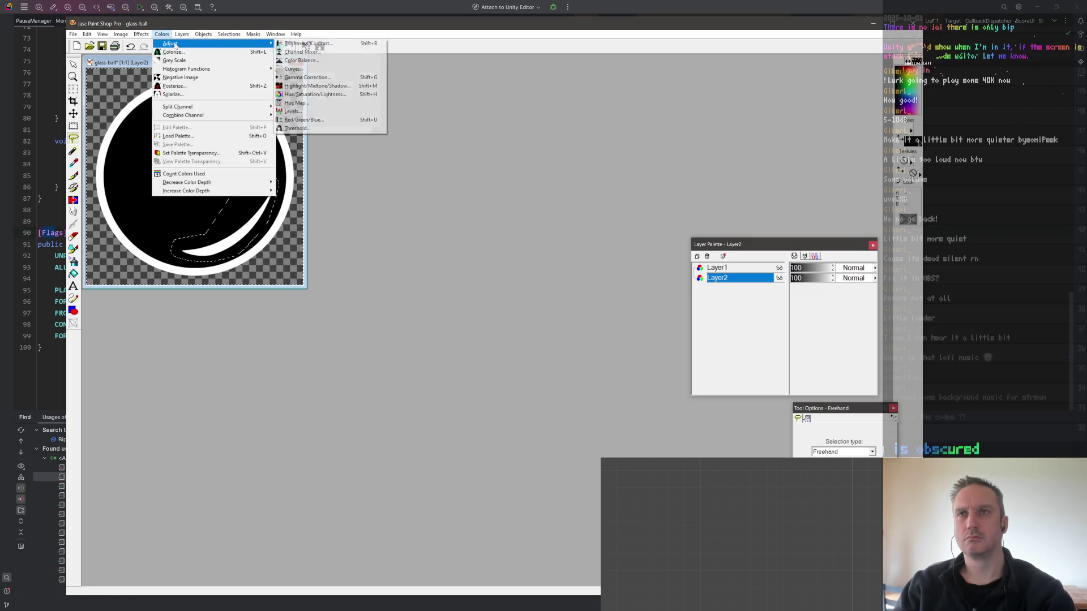
left_click(328, 43)
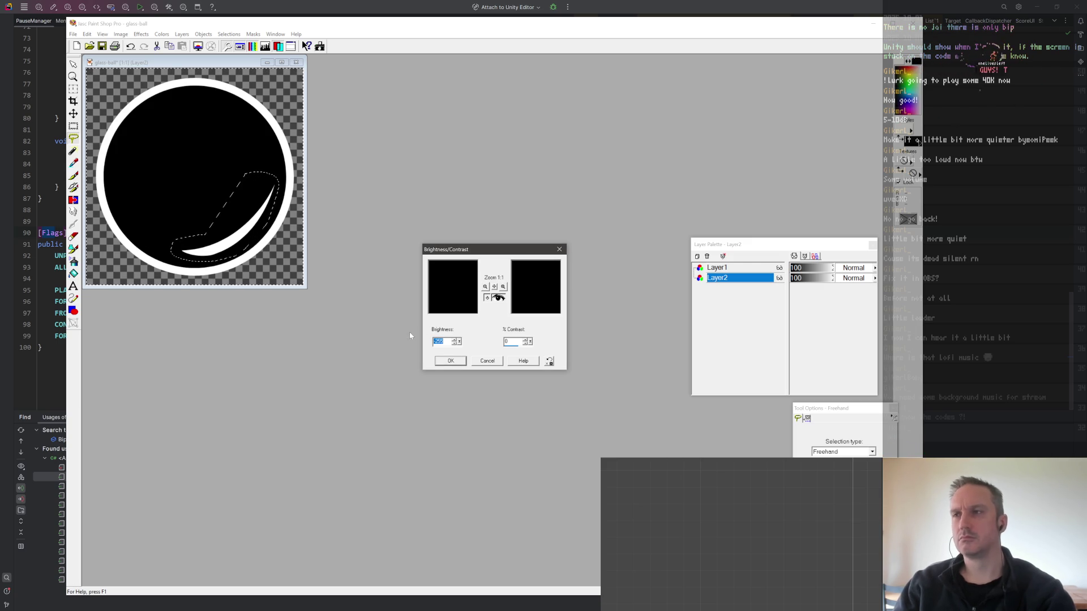
key("Escape")
left_click(735, 268)
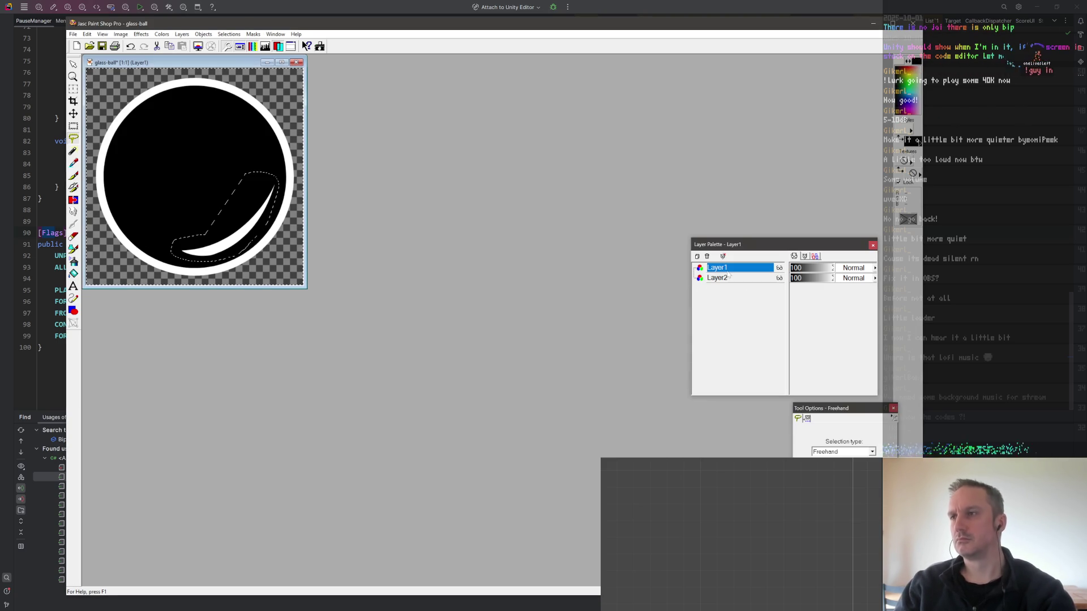
left_click(162, 34)
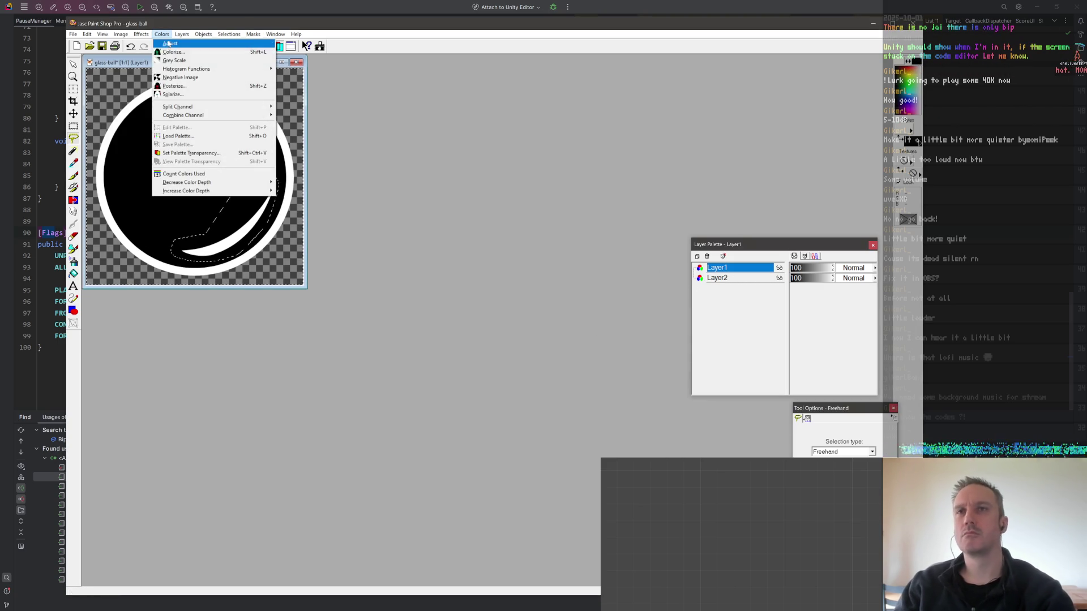
mouse_move(238, 44)
left_click(300, 44)
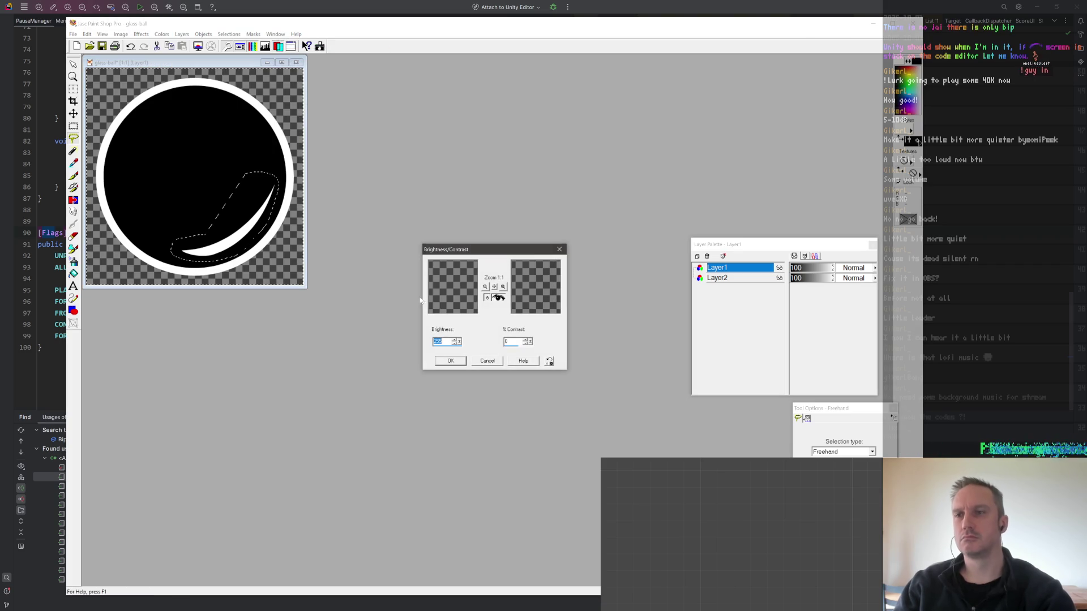
mouse_move(458, 342)
left_mouse_down()
mouse_move(431, 357)
mouse_move(335, 342)
left_mouse_up()
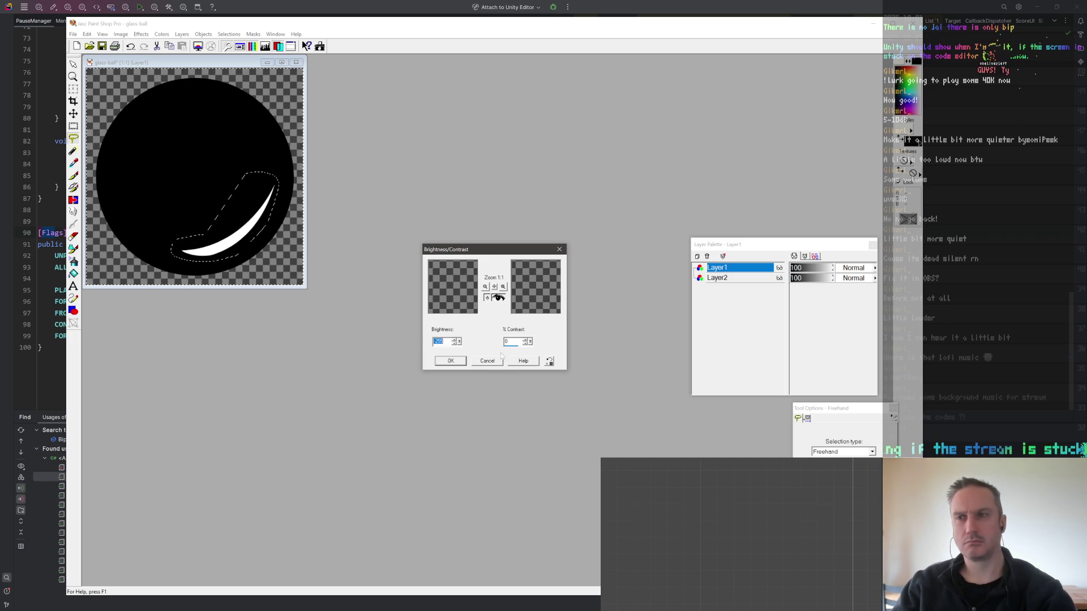
left_click(451, 361)
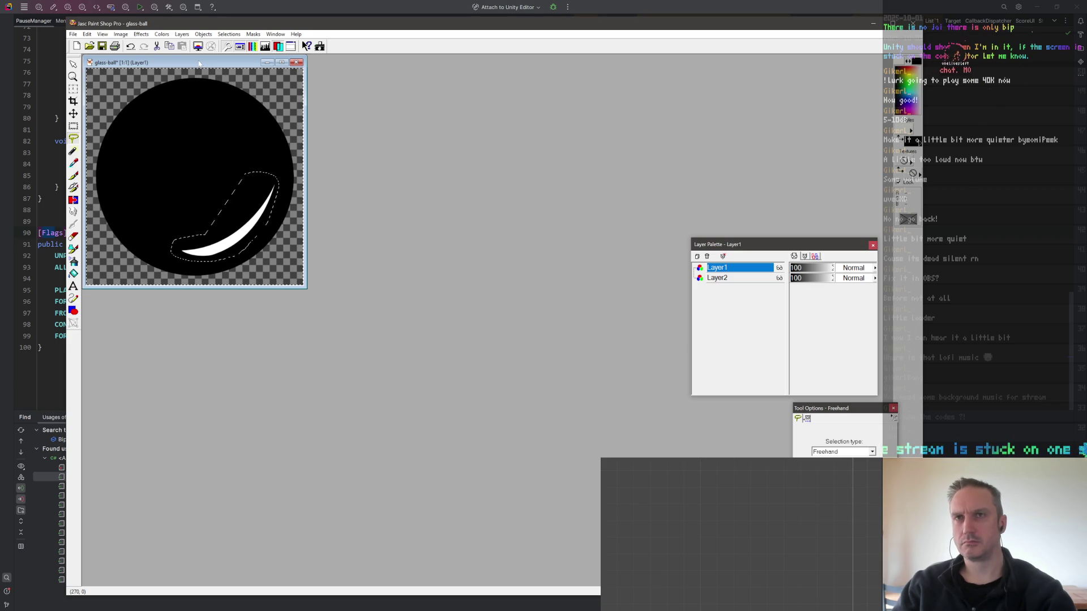
Start Save As and browse to the project's Assets > Sprites folder.
left_click_drag(198, 64, 218, 66)
key("alt+f")
key("a")
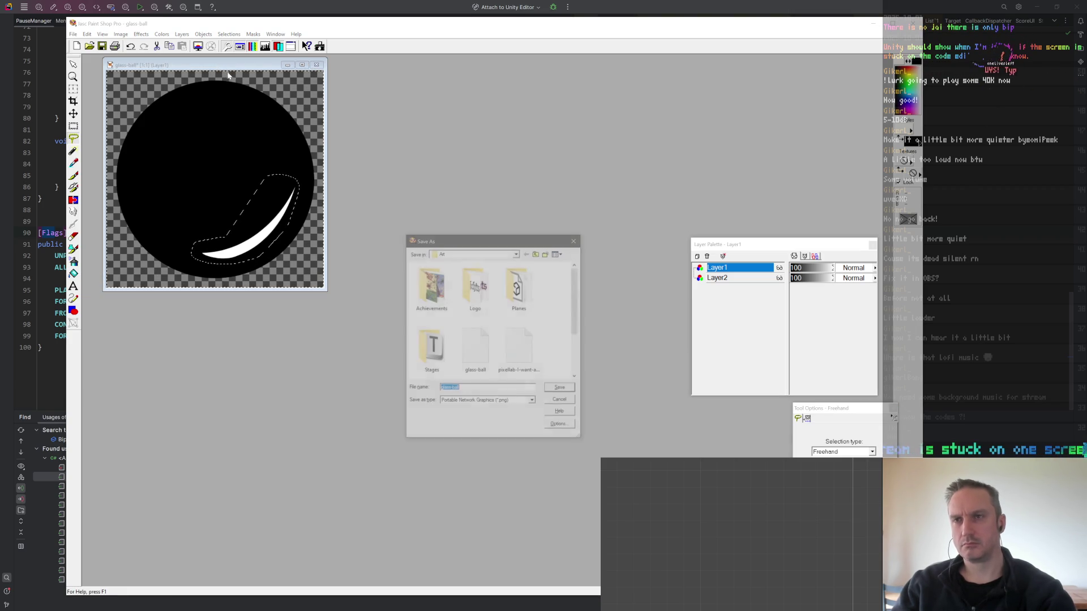
double_click(517, 283)
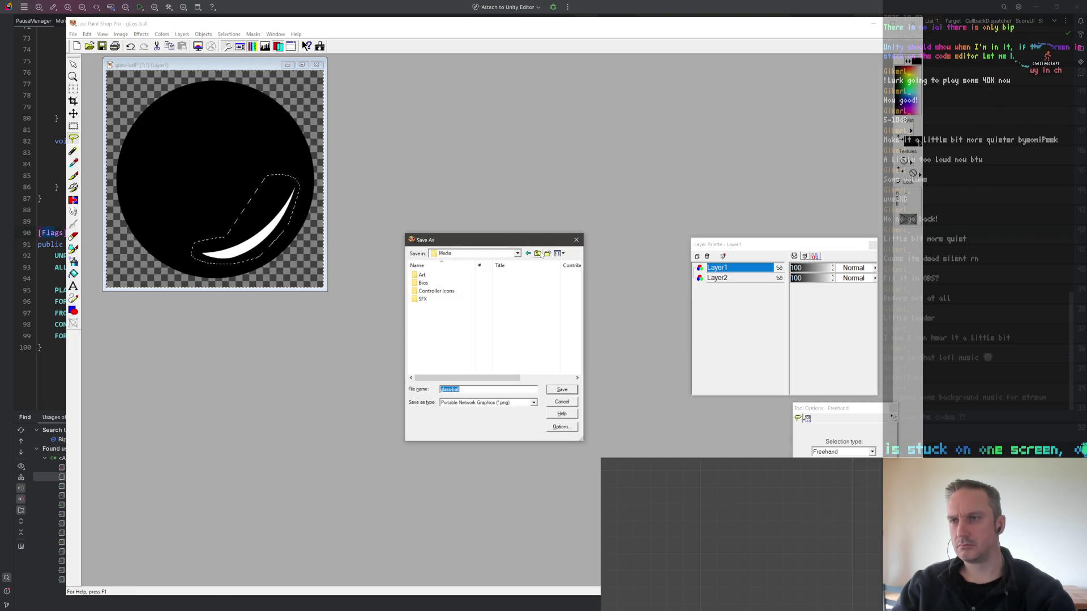
double_click(436, 322)
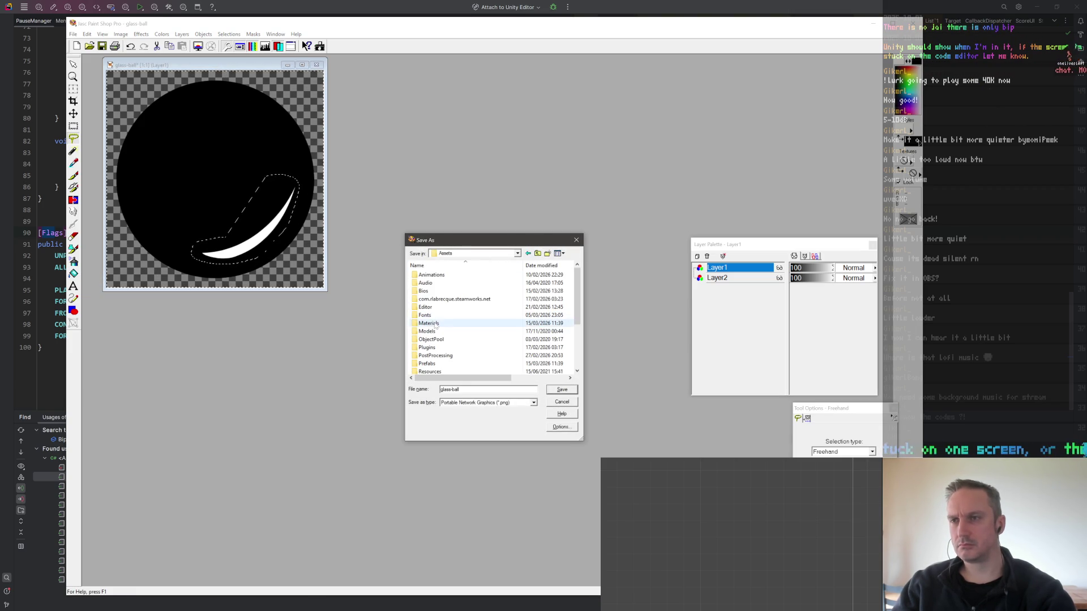
scroll(438, 351, "down", 3)
scroll(438, 354, "down", 2)
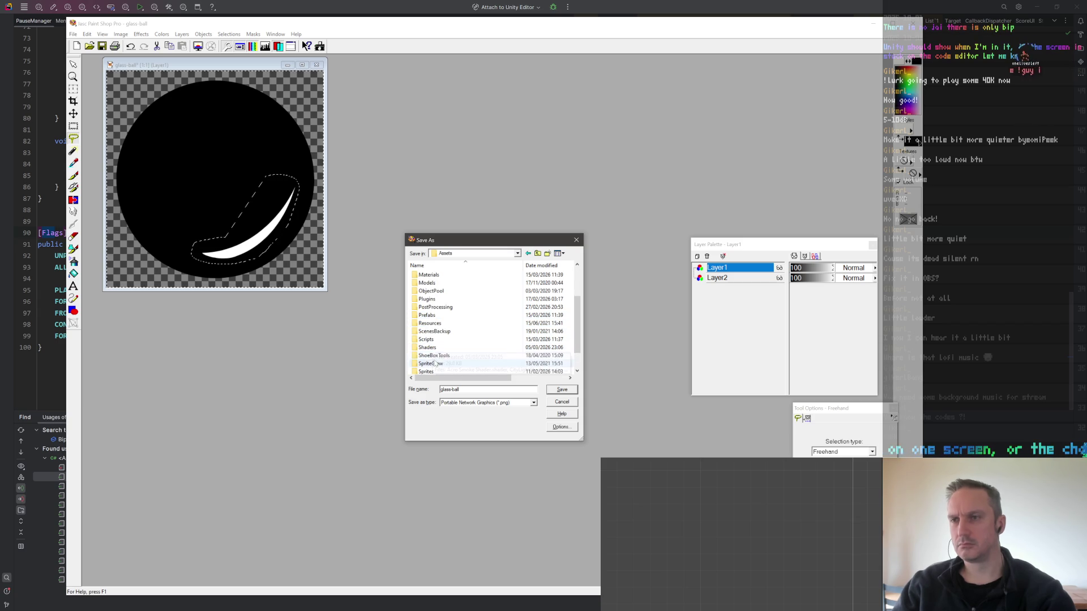
left_click(435, 348)
double_click(435, 349)
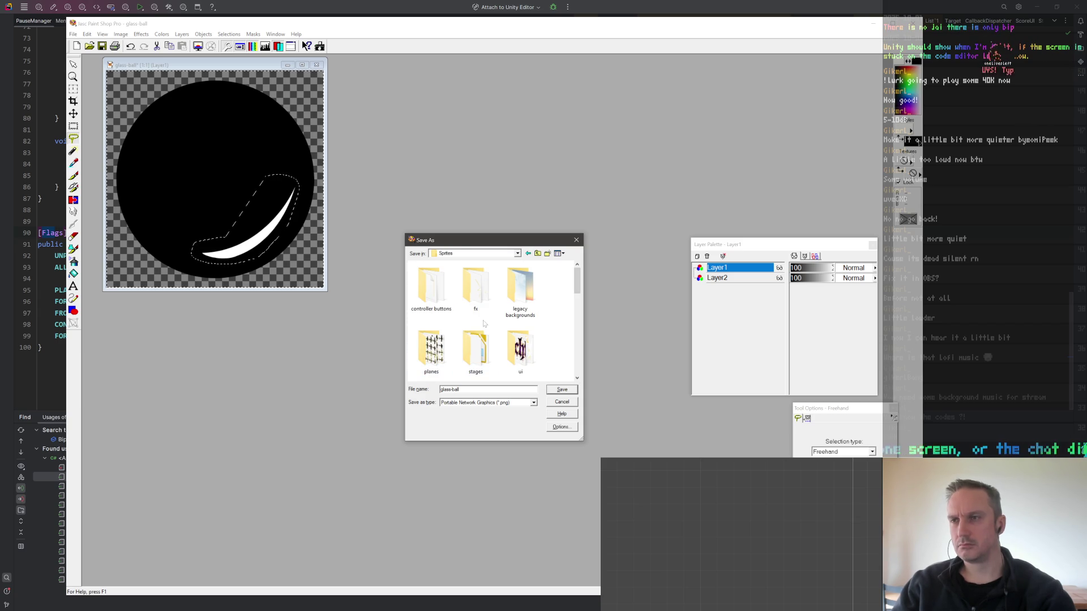
In the fx folder, save the image as bubble with its layers merged.
scroll(512, 325, "down", 2)
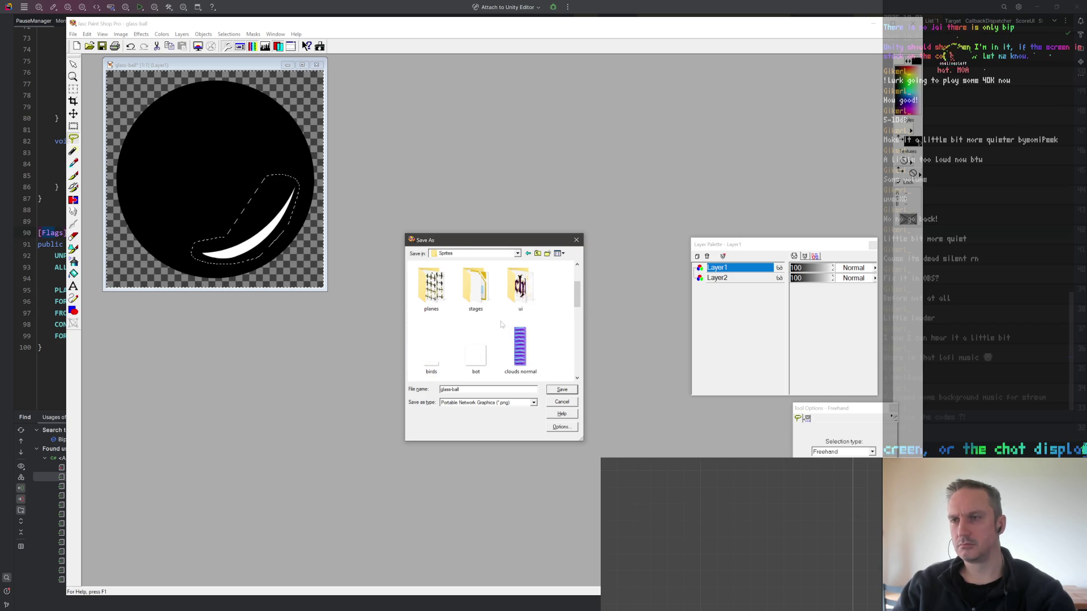
scroll(503, 324, "up", 1)
scroll(501, 324, "up", 1)
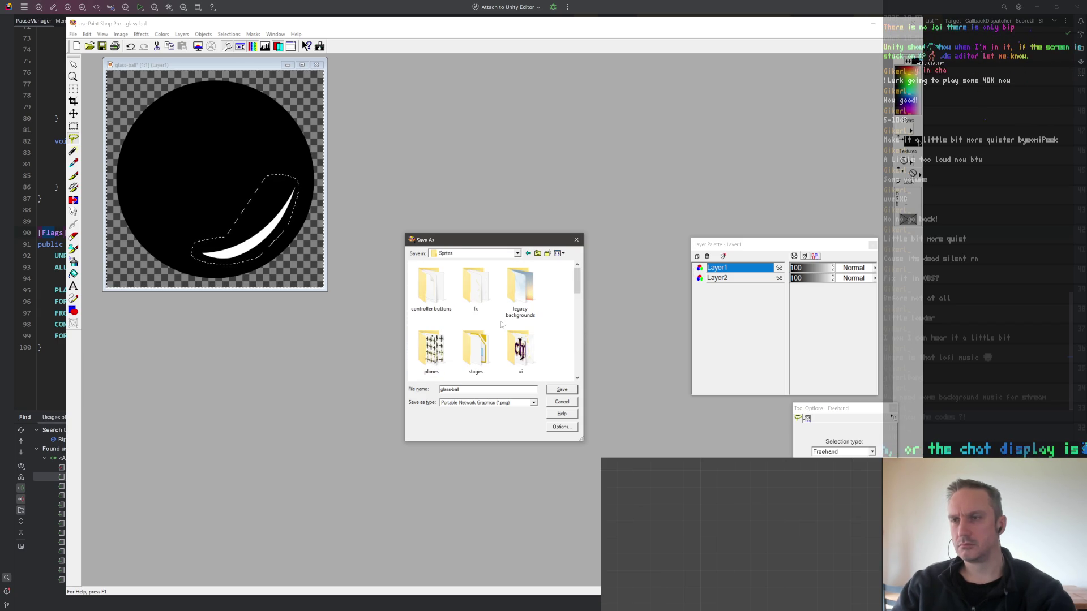
double_click(476, 286)
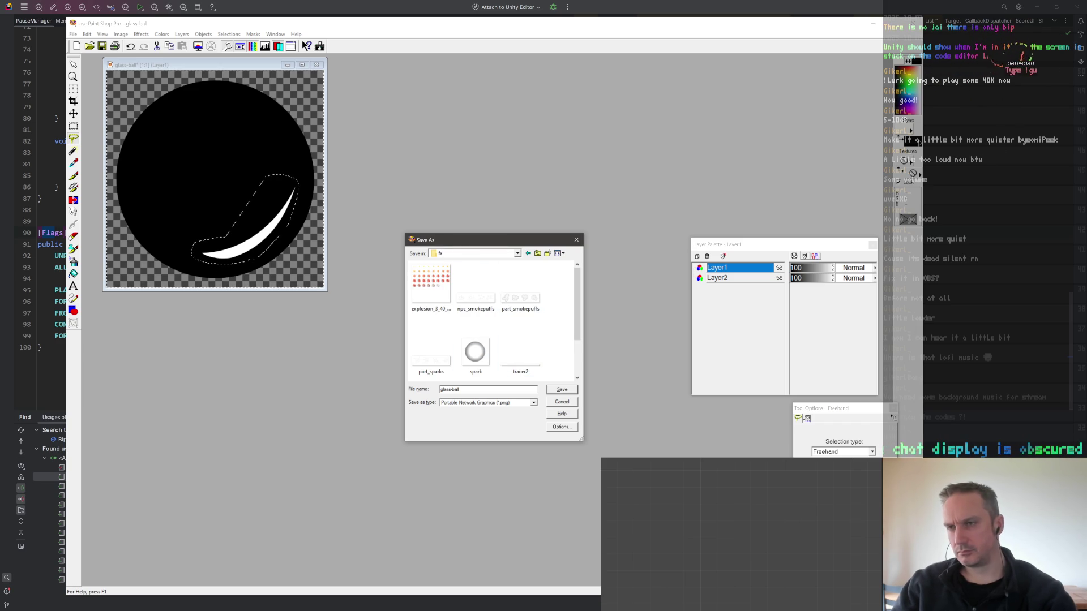
type("bubble")
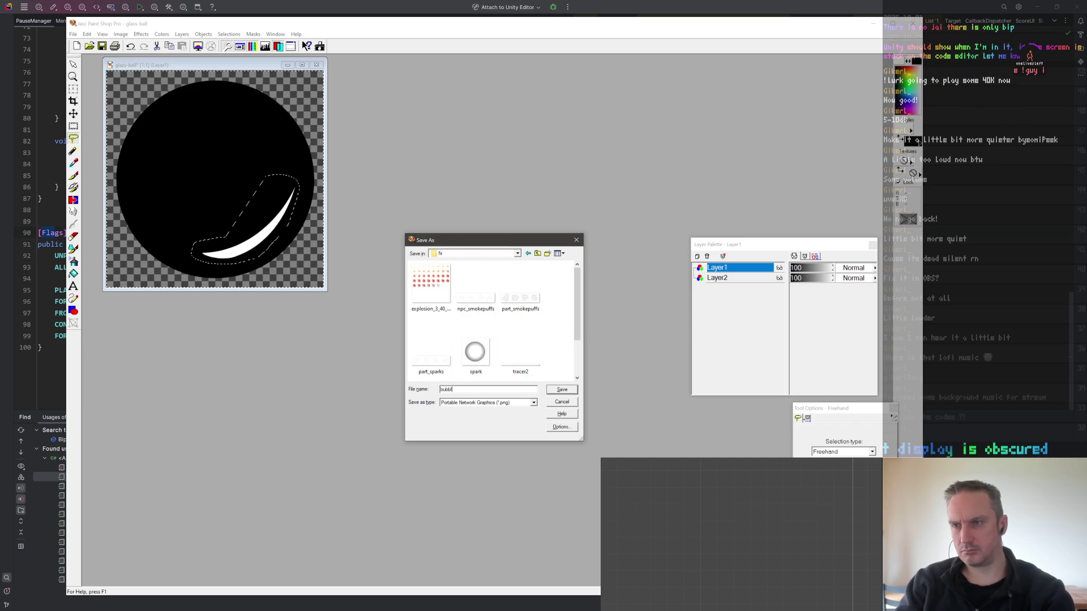
key("Return")
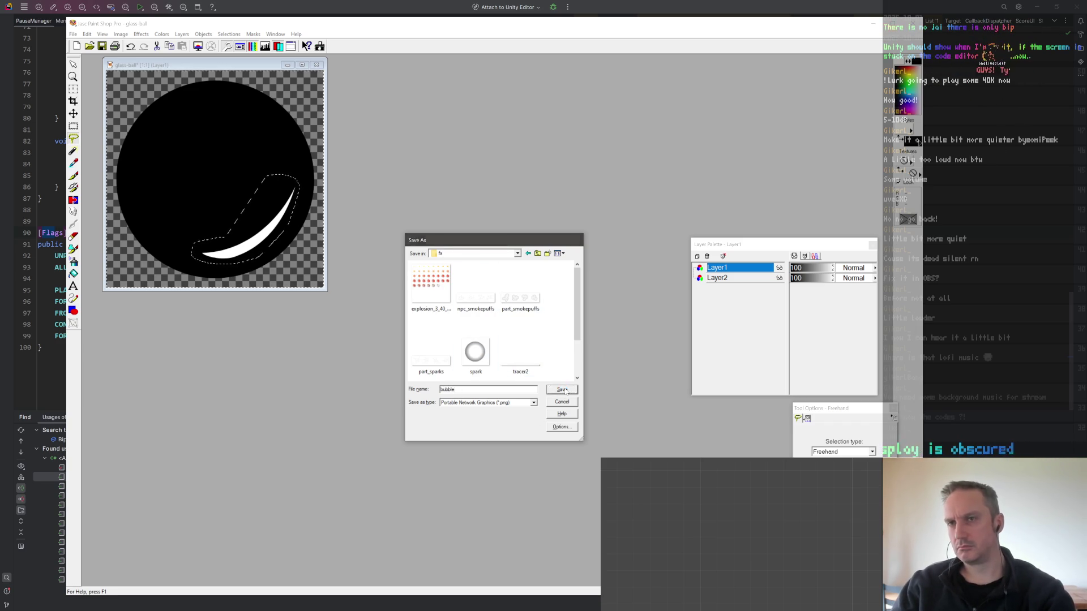
left_click(520, 331)
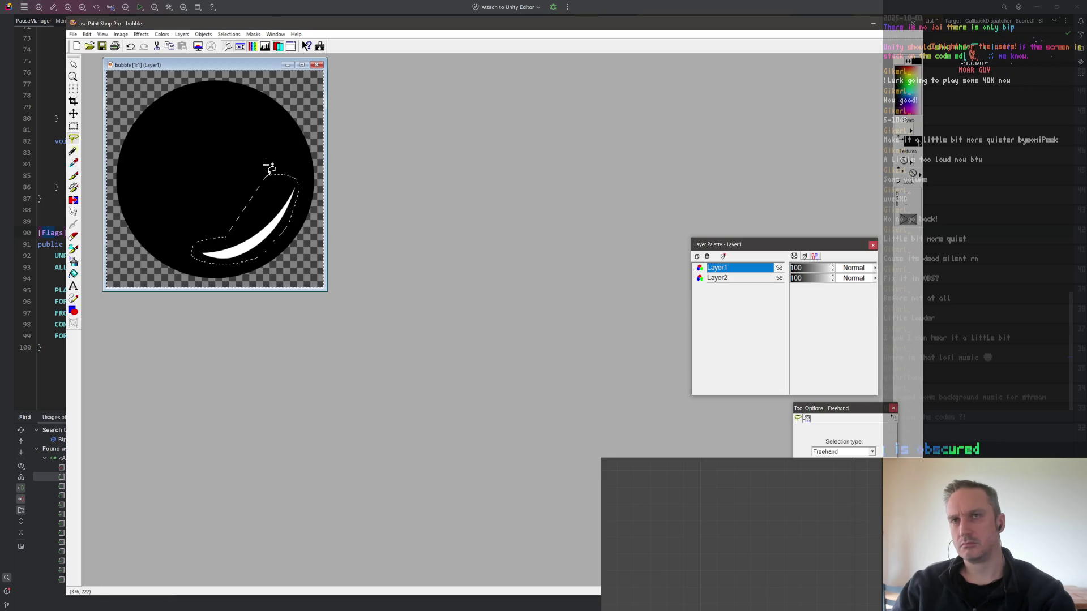
Resize the bubble image to 50% twice and save it with merged layers.
key("shift+s")
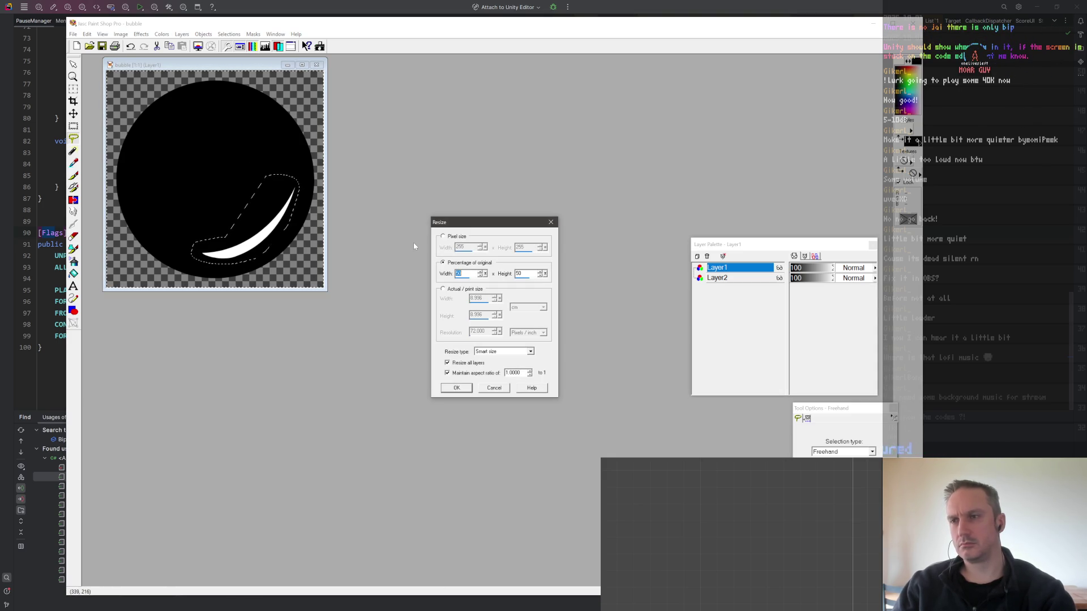
key("Return")
key("shift+s")
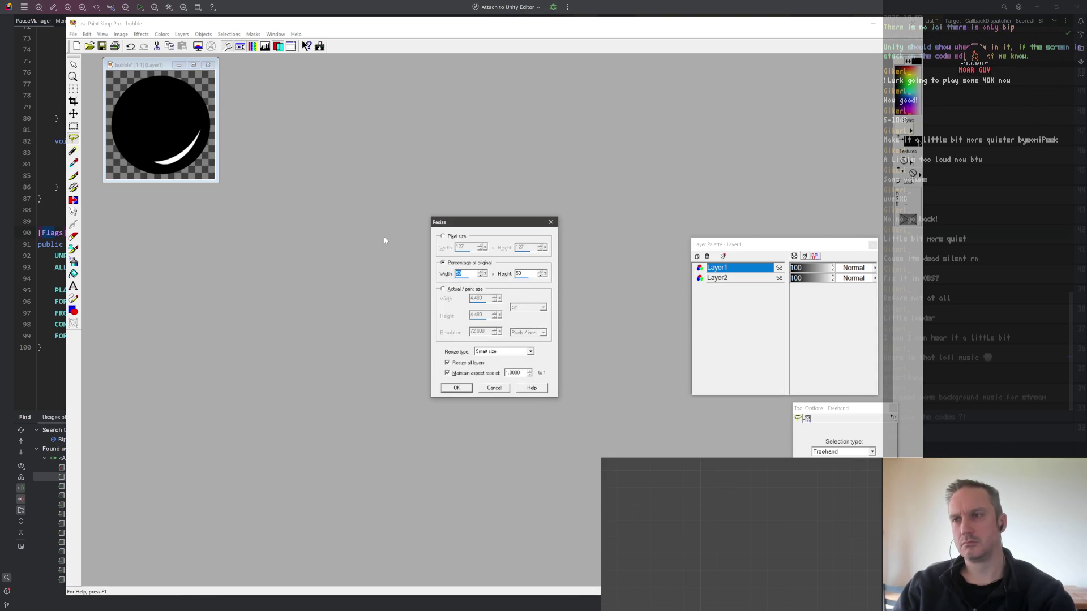
key("Return")
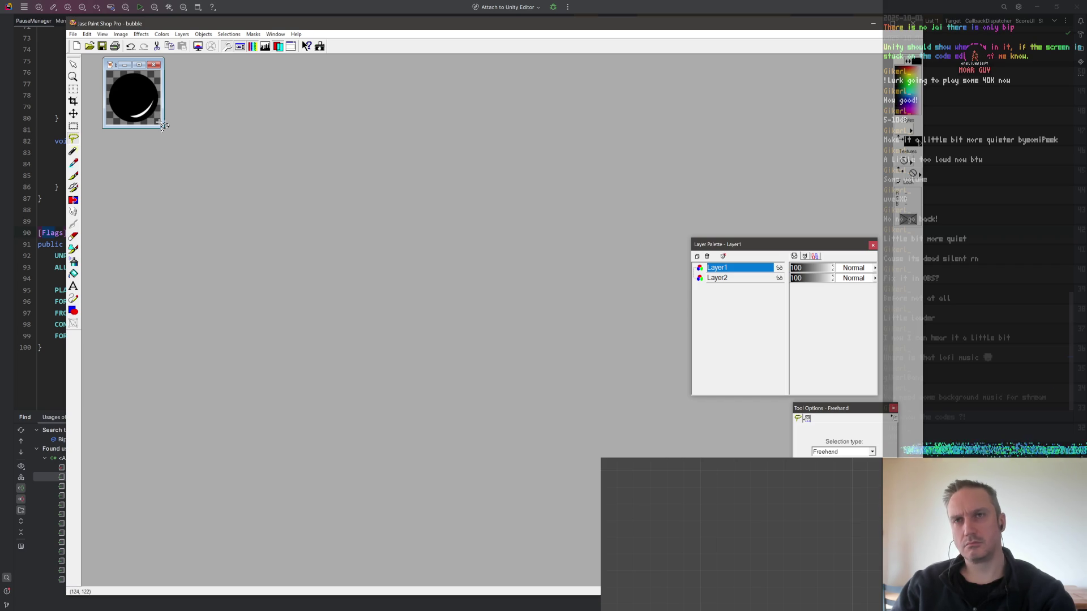
key("ctrl+s")
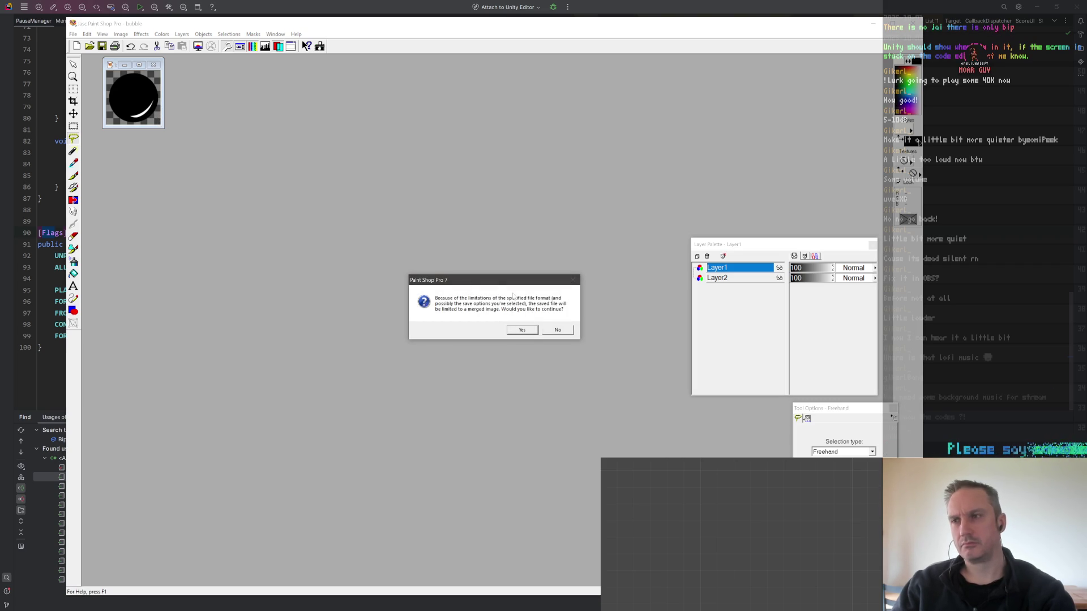
left_click(522, 329)
Halve the bubble image once more, save it again, and return to the code editor.
key("shift+s")
key("Return")
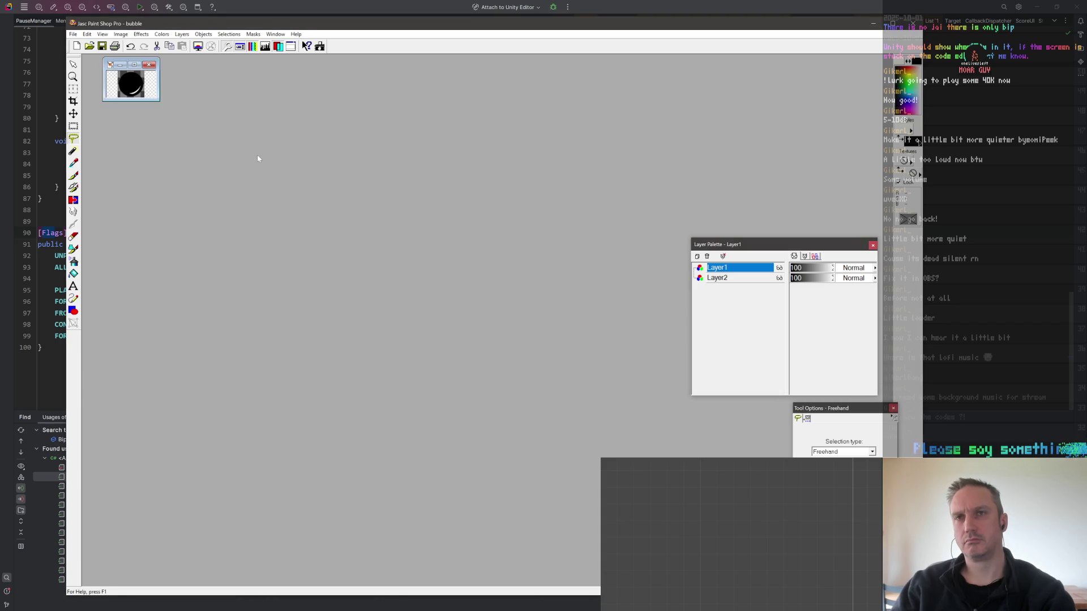
key("ctrl+s")
left_click(522, 330)
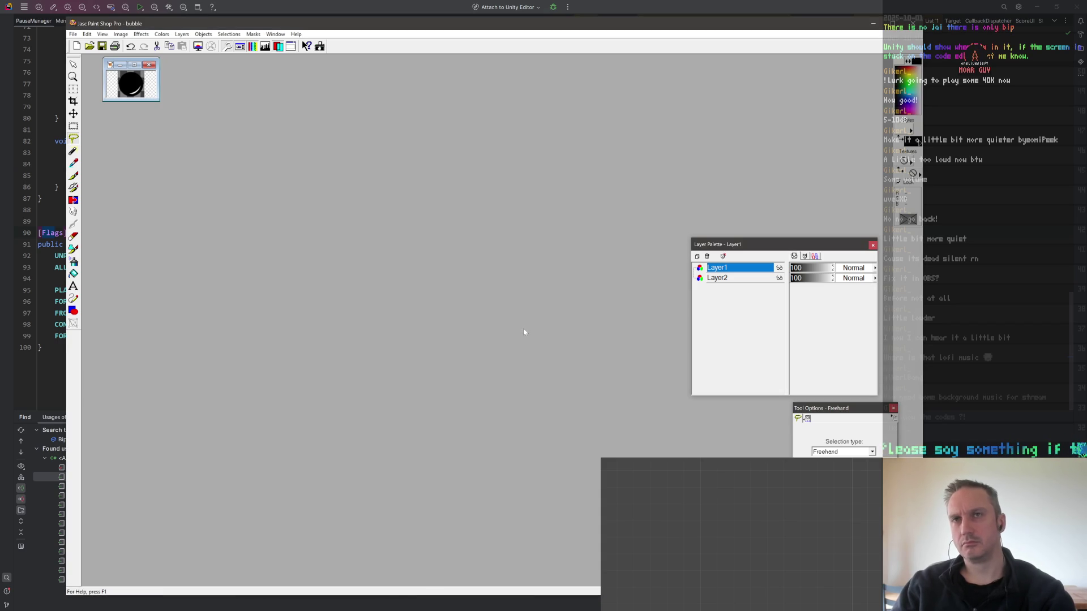
key("alt+Tab")
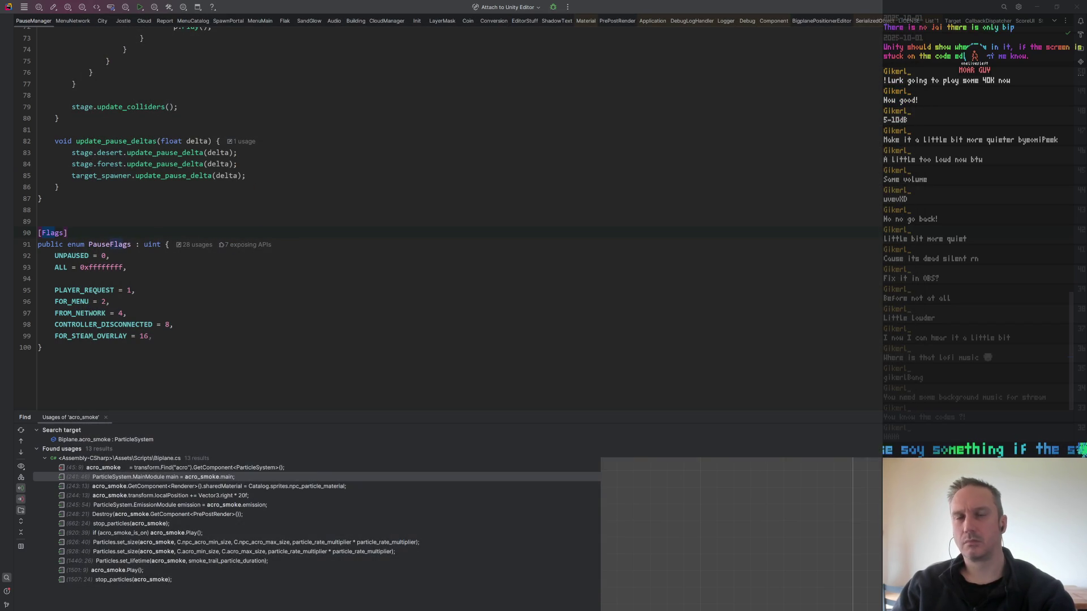
In Unity, select the bubble texture in Sprites/fx to display its import settings.
key("alt+Tab")
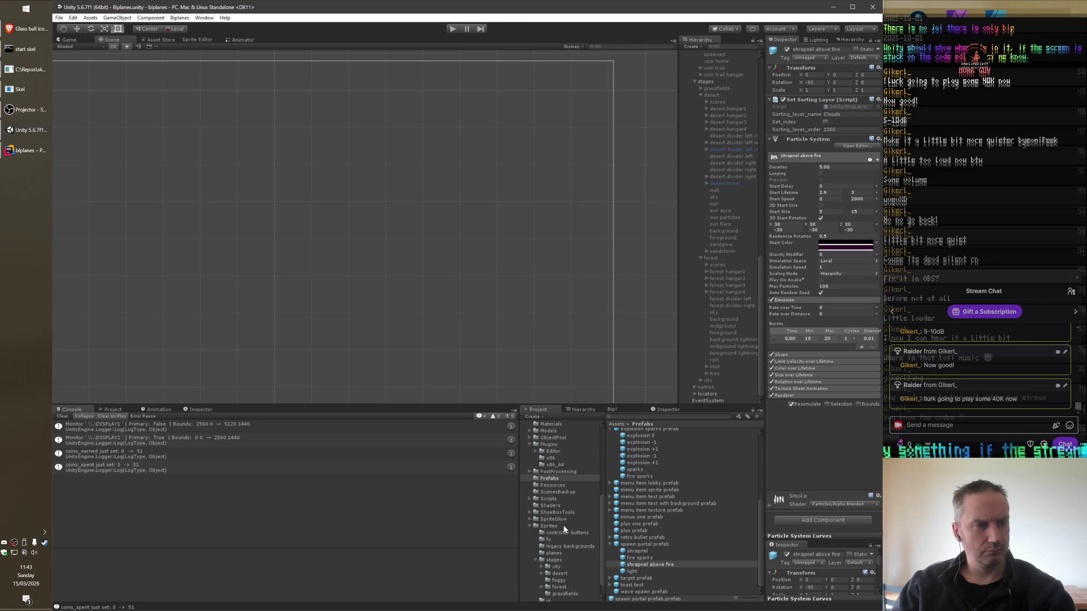
left_click(556, 526)
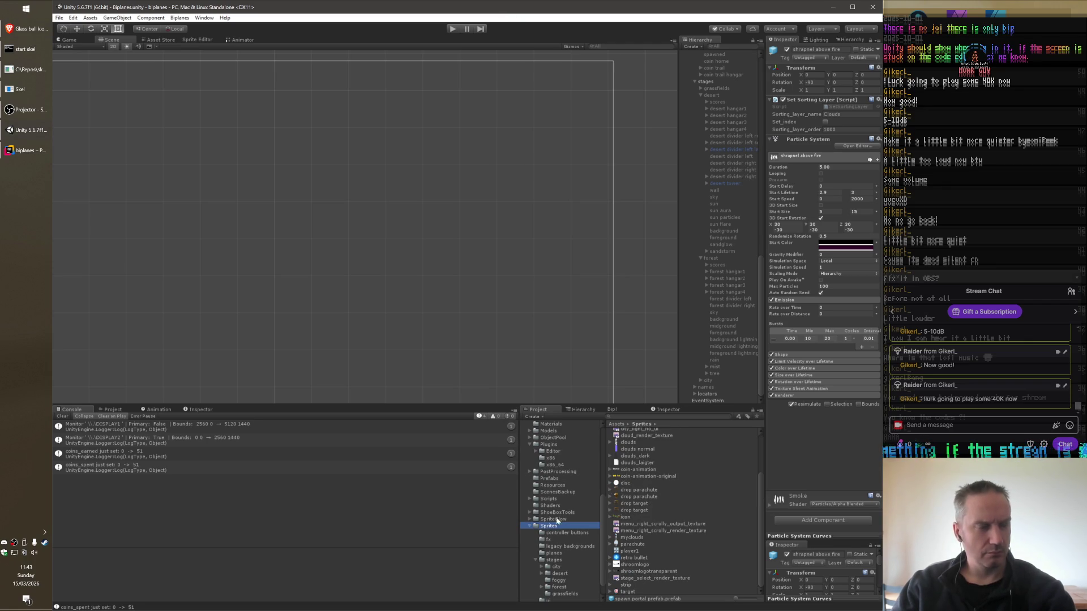
left_click(17, 154)
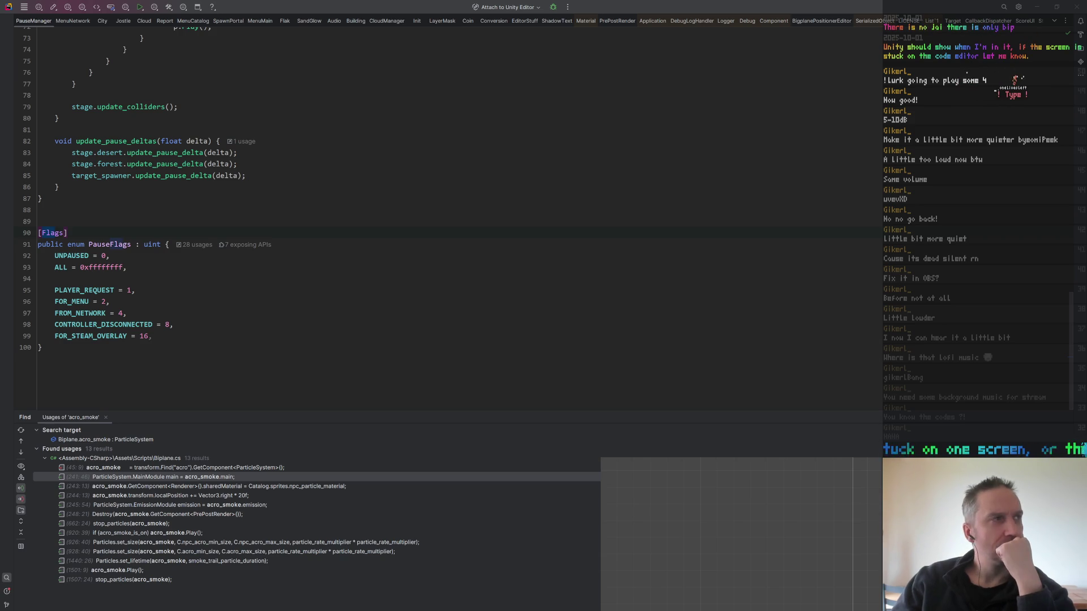
left_click(539, 80)
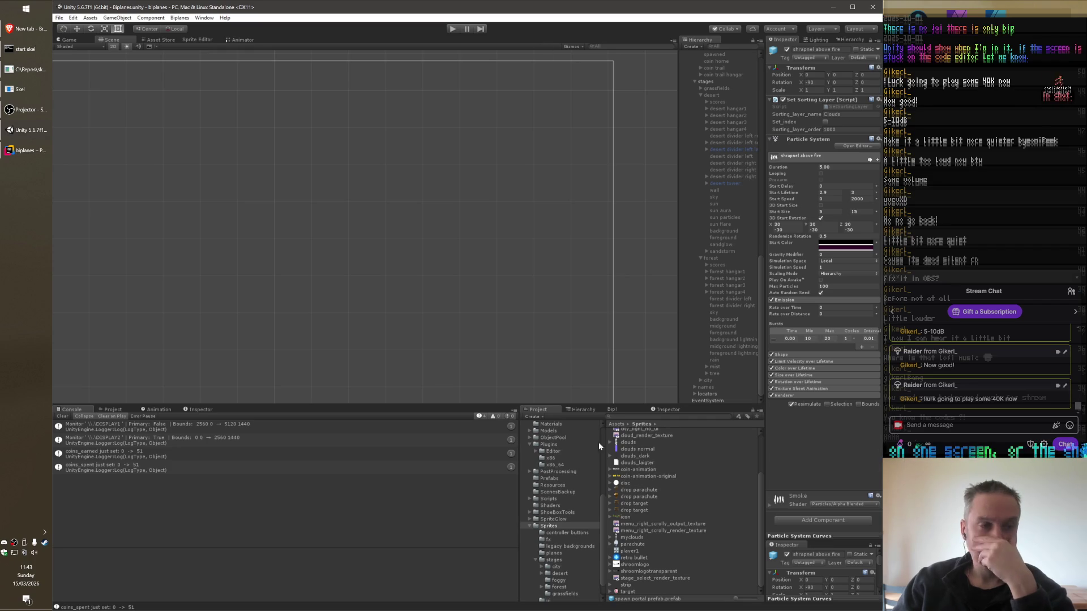
left_click(549, 540)
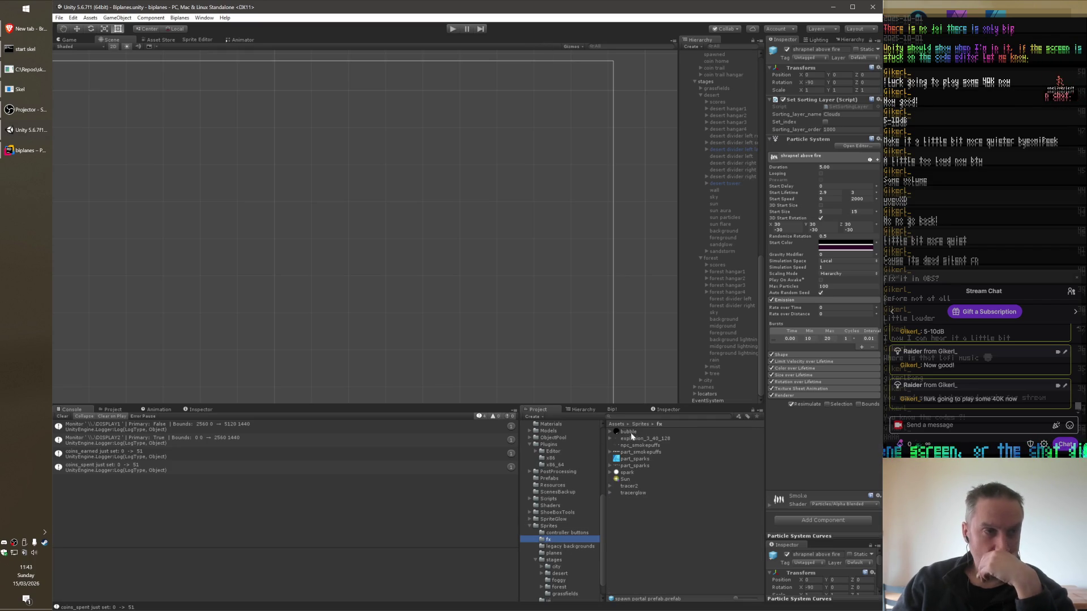
left_click(628, 432)
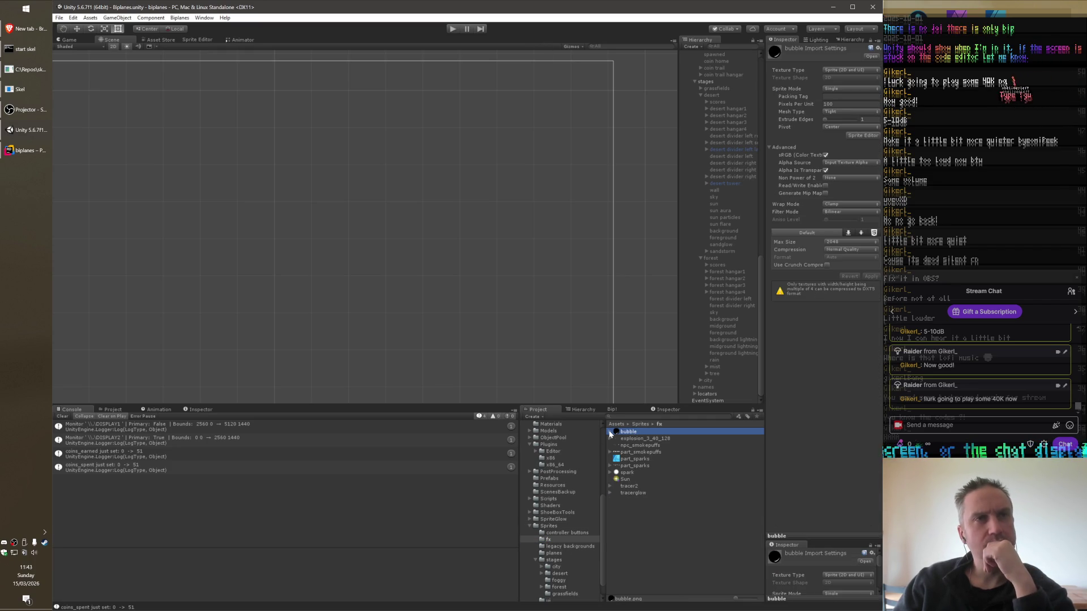
Set bubble's Pixels Per Unit to 1, apply it, and preview the sprite in the Sprite Editor.
left_click(610, 432)
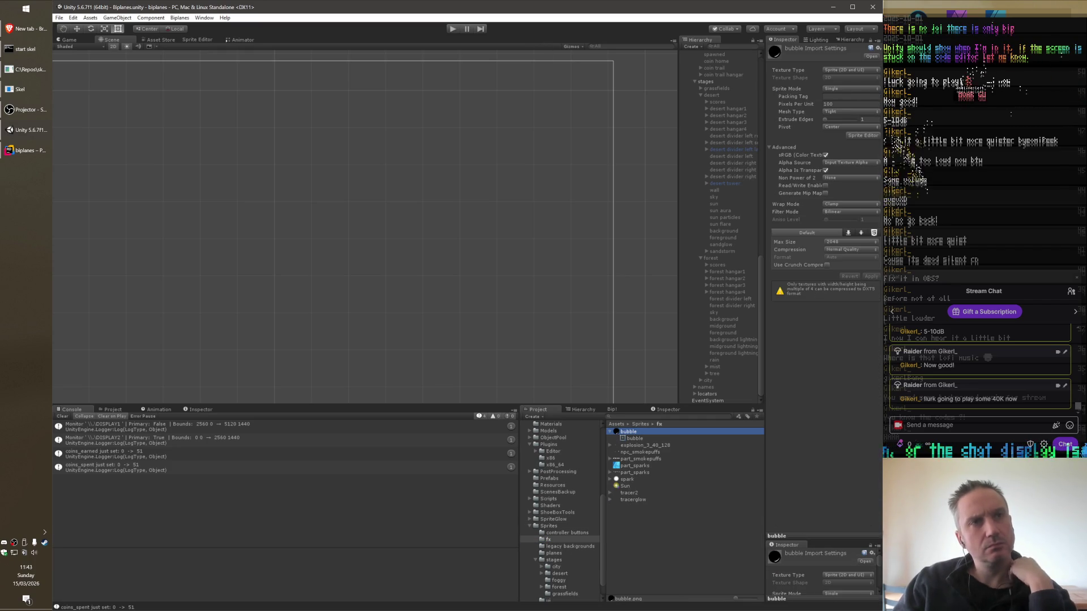
left_click(849, 104)
type("1")
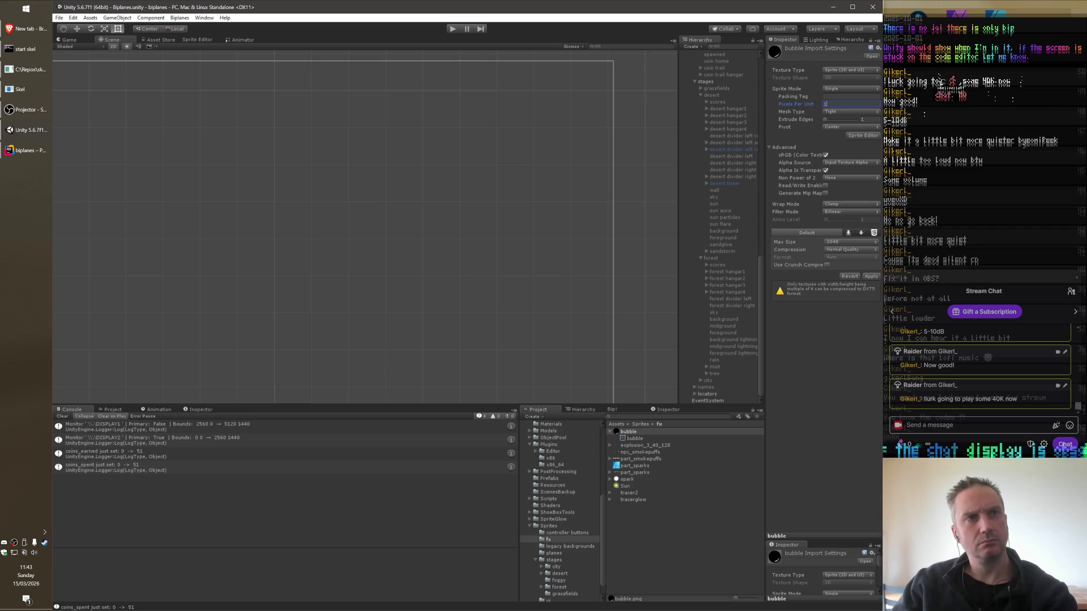
left_click(870, 275)
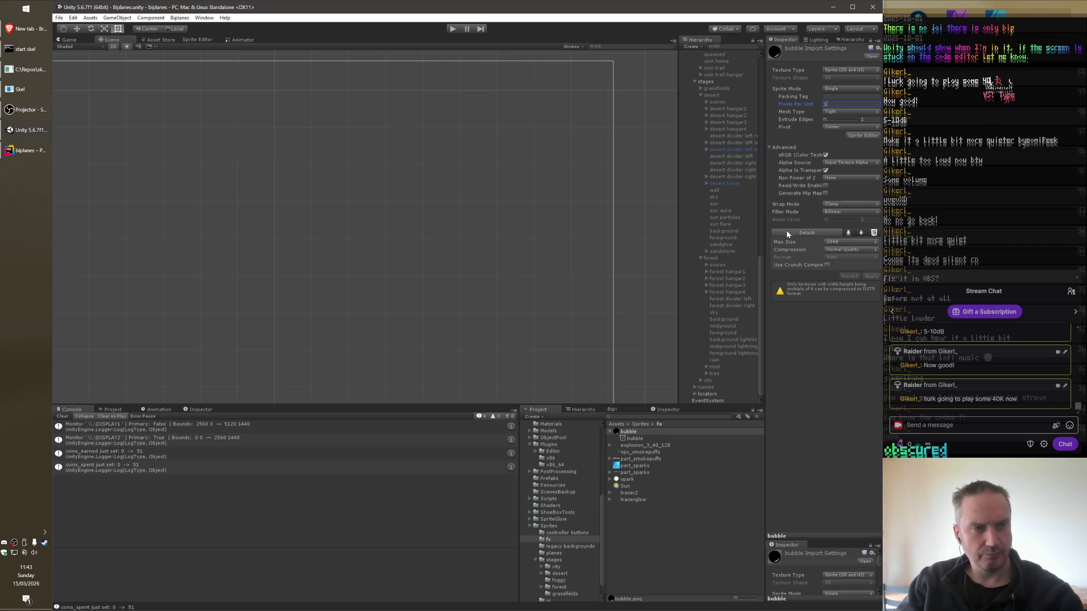
left_click(862, 135)
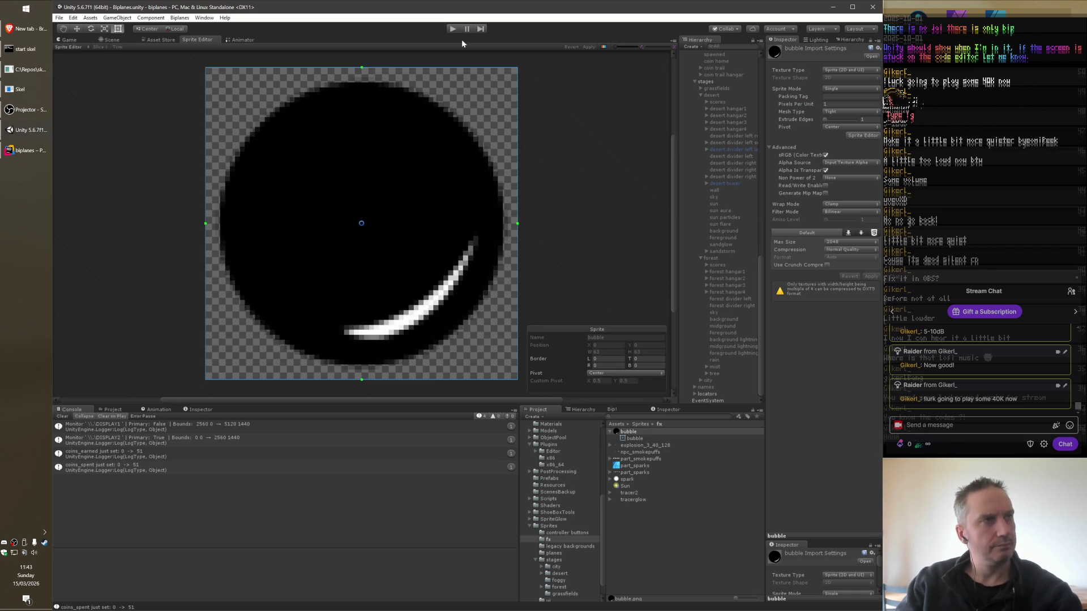
left_click(111, 39)
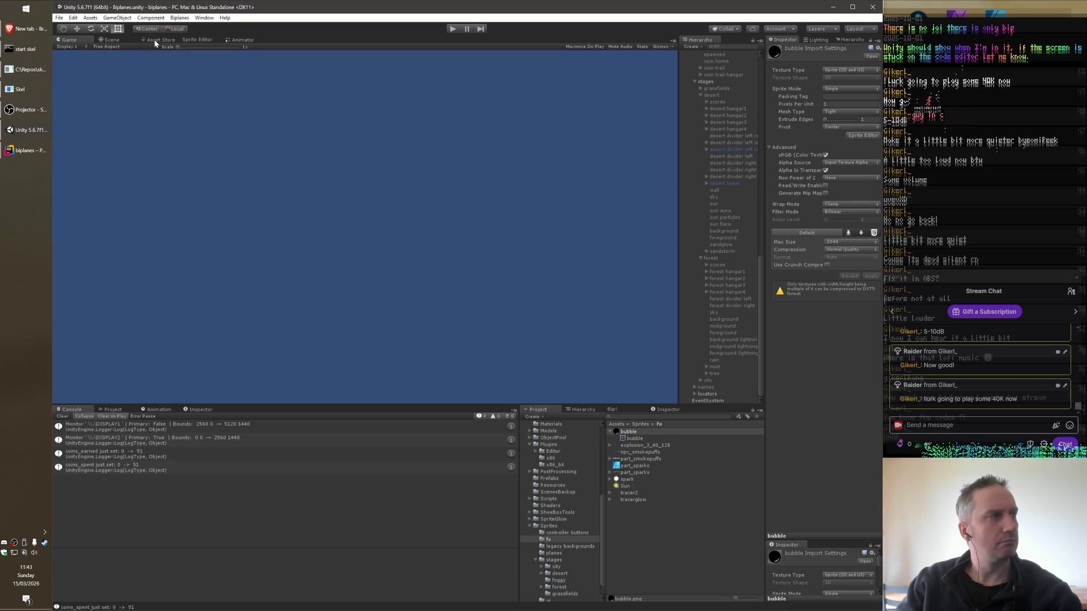
scroll(561, 561, "down", 1)
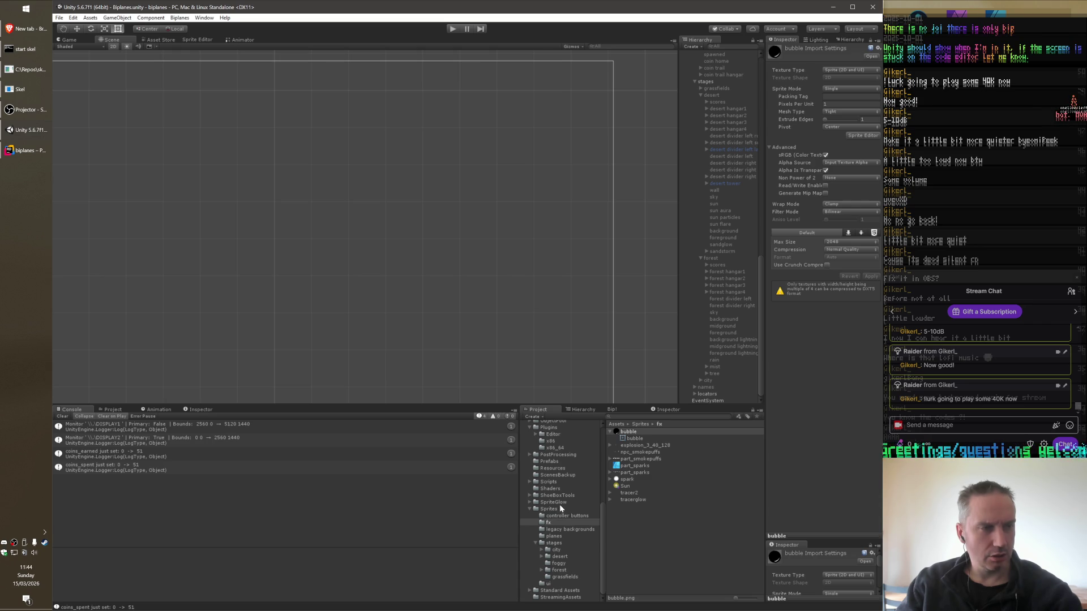
scroll(560, 505, "up", 1)
left_click(550, 487)
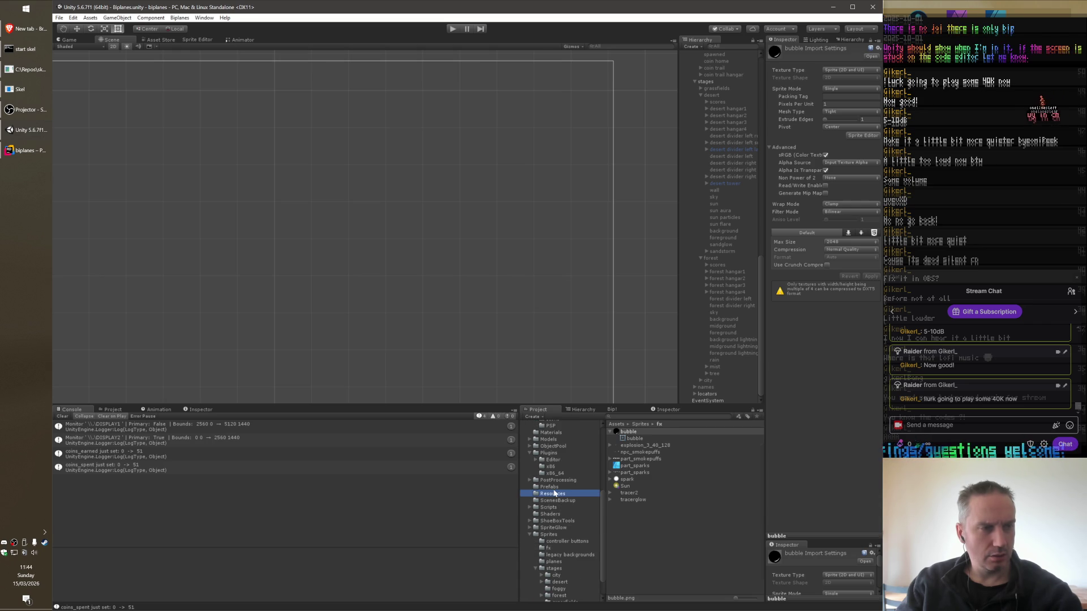
scroll(652, 508, "down", 6)
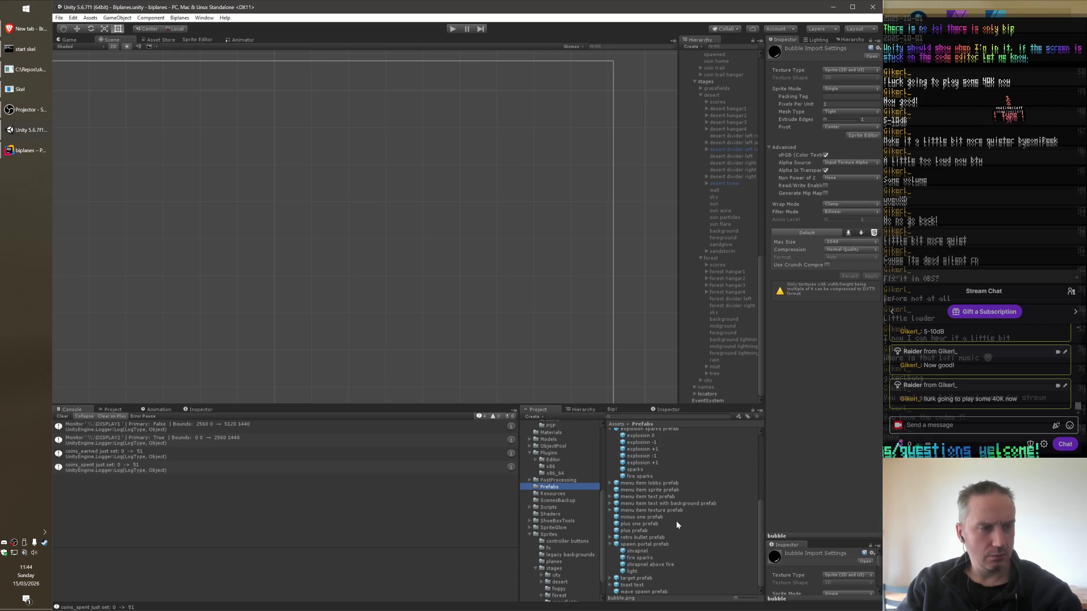
left_click(646, 551)
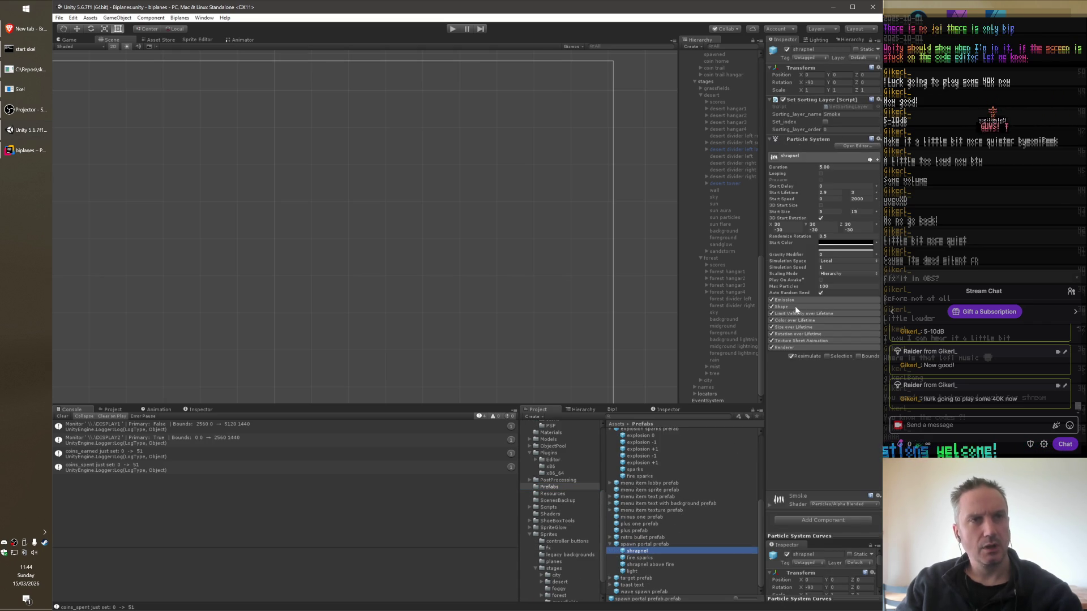
left_click(799, 347)
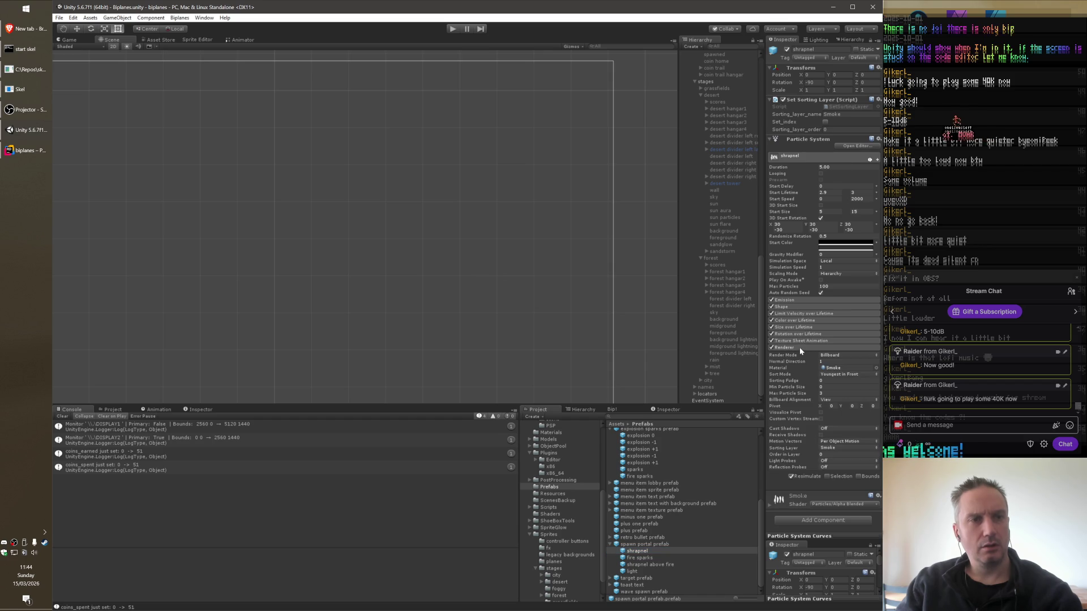
key("alt+Tab")
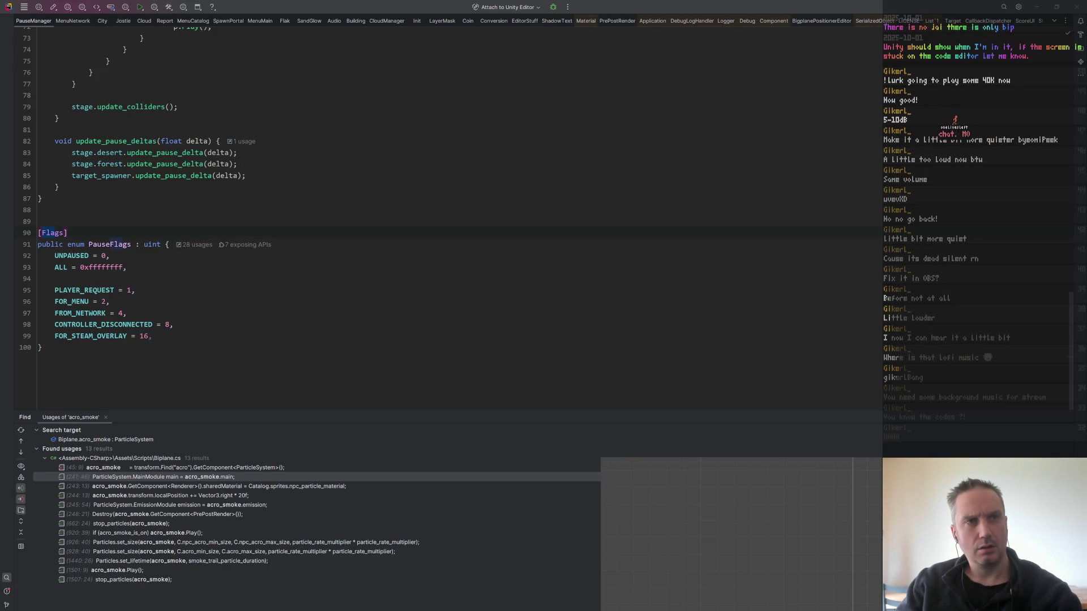
key("alt+Tab")
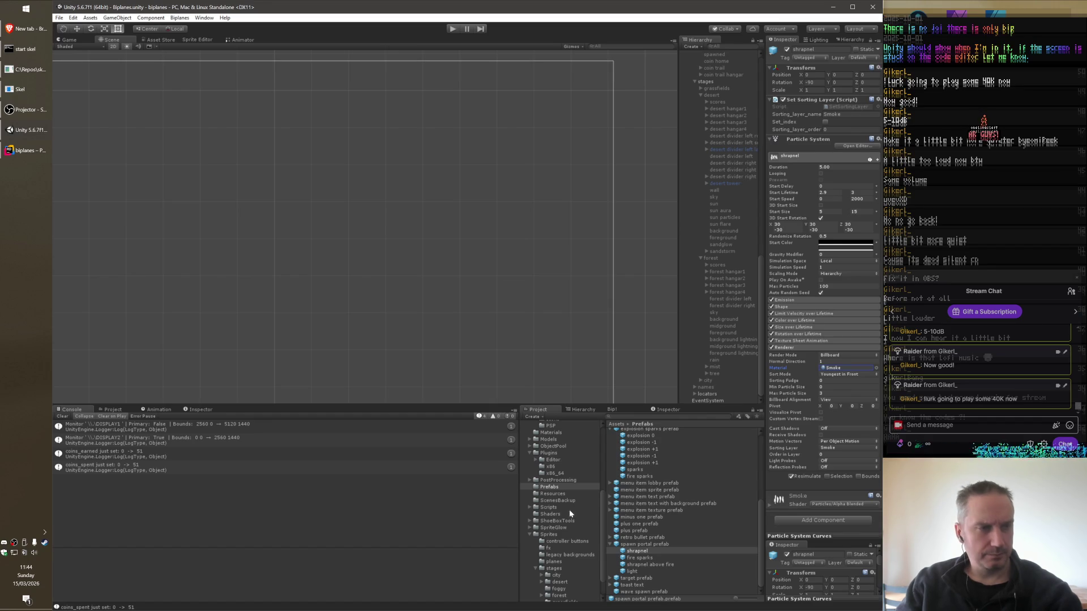
left_click(549, 547)
Set bubble's Texture Type to Default, untick Generate Mip Maps, and apply each change.
left_click(629, 433)
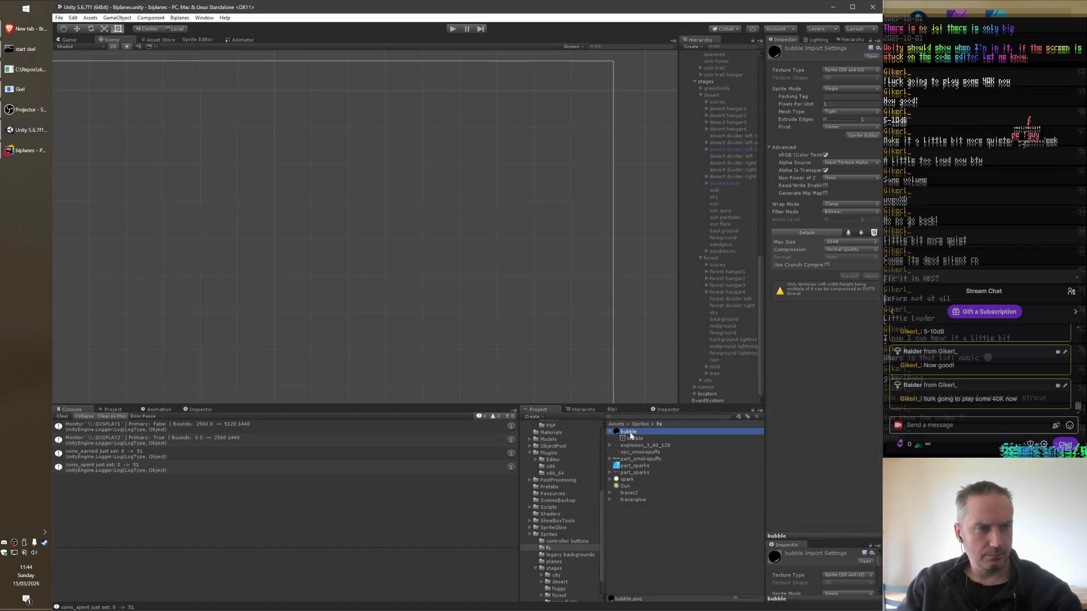
left_click(836, 69)
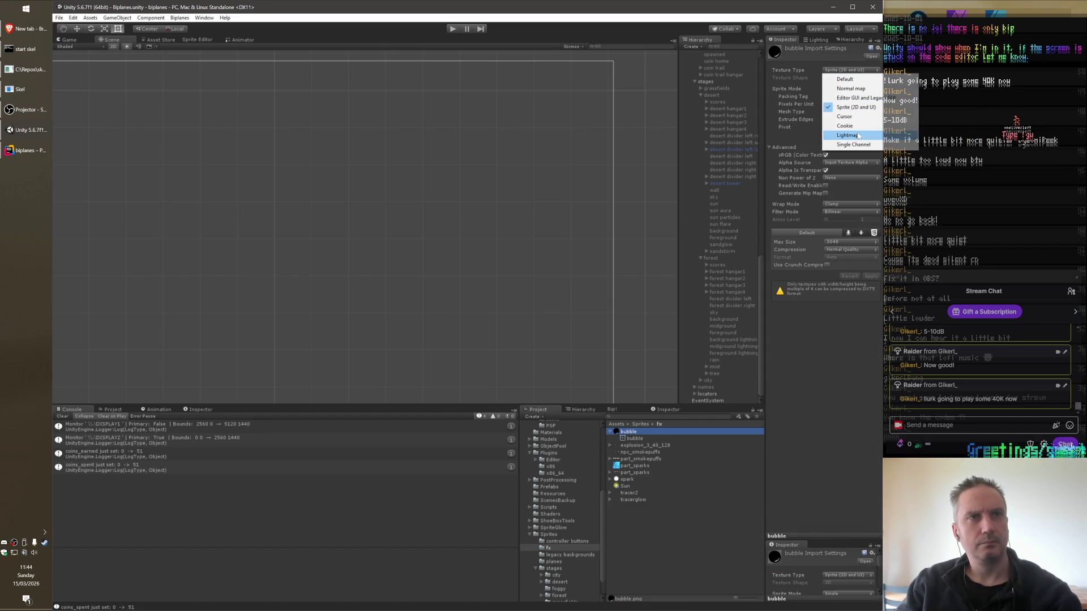
left_click(845, 79)
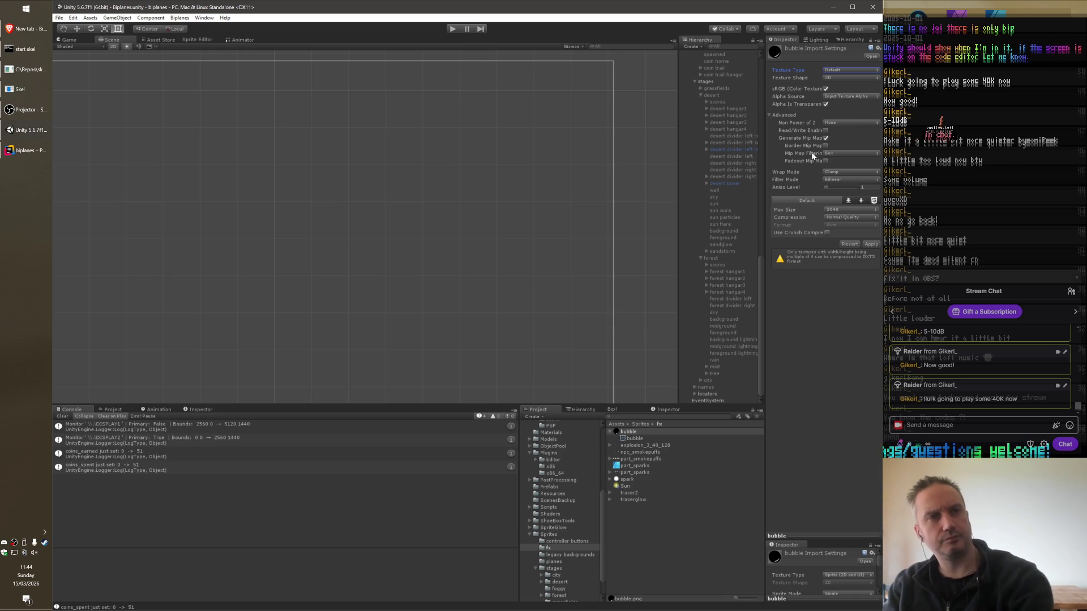
left_click(871, 245)
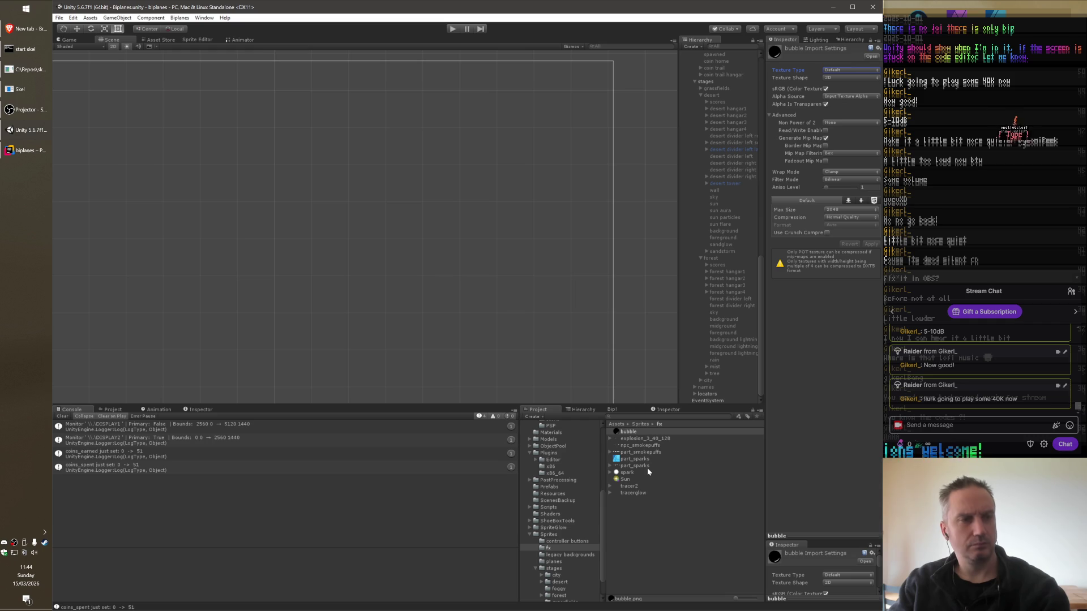
left_click(826, 139)
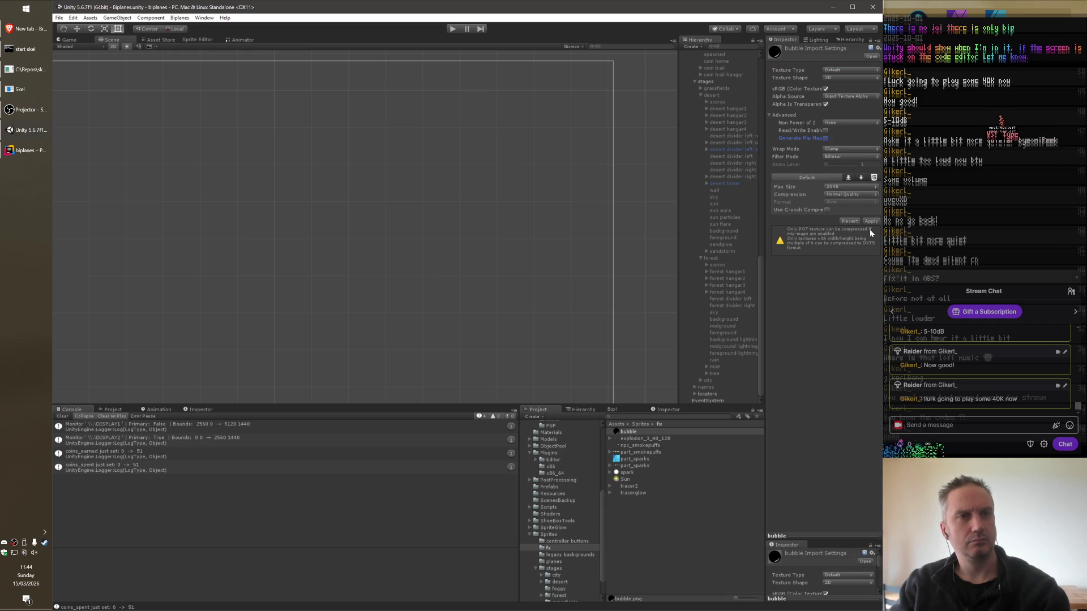
left_click(870, 222)
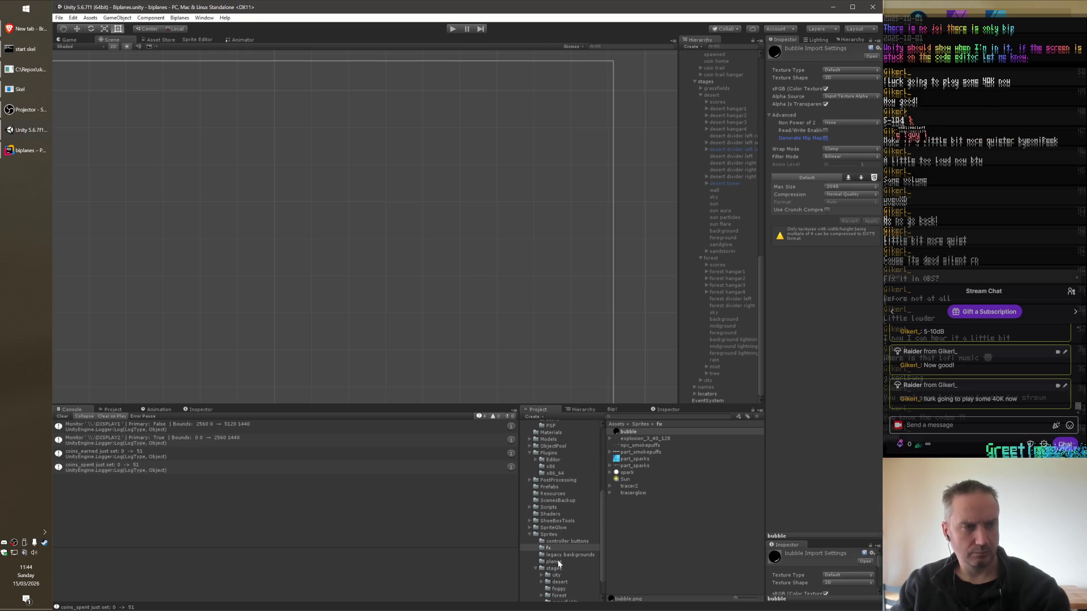
left_click(550, 487)
scroll(650, 550, "down", 5)
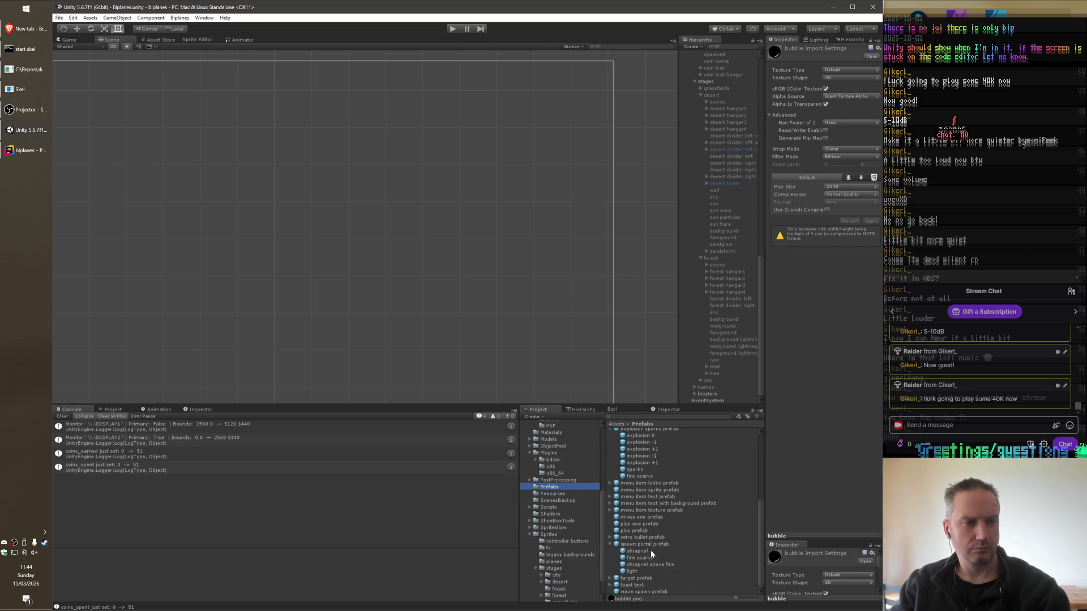
left_click(643, 552)
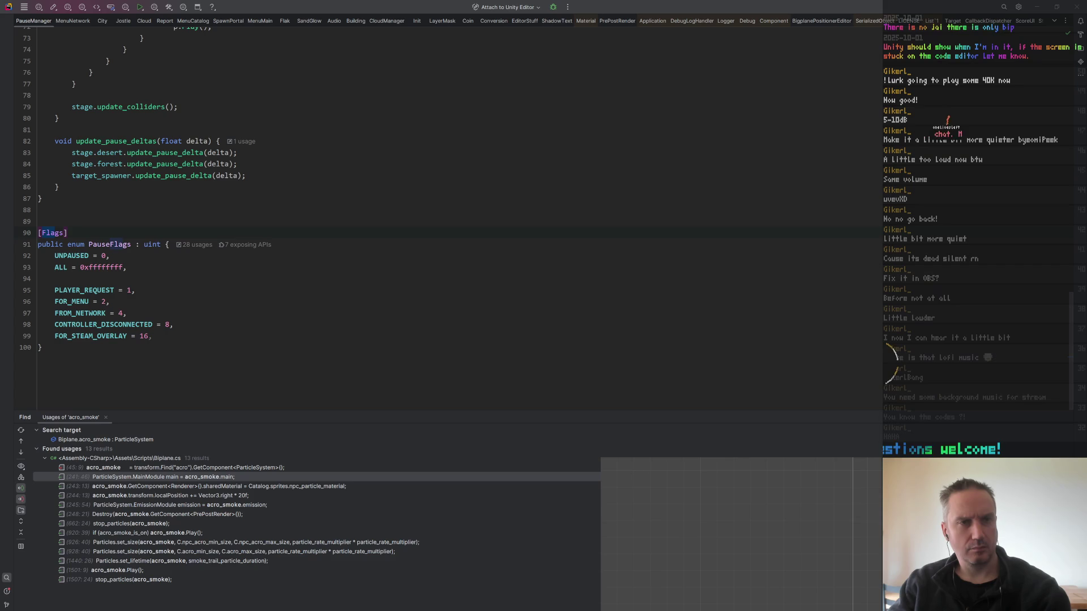
key("alt+Tab")
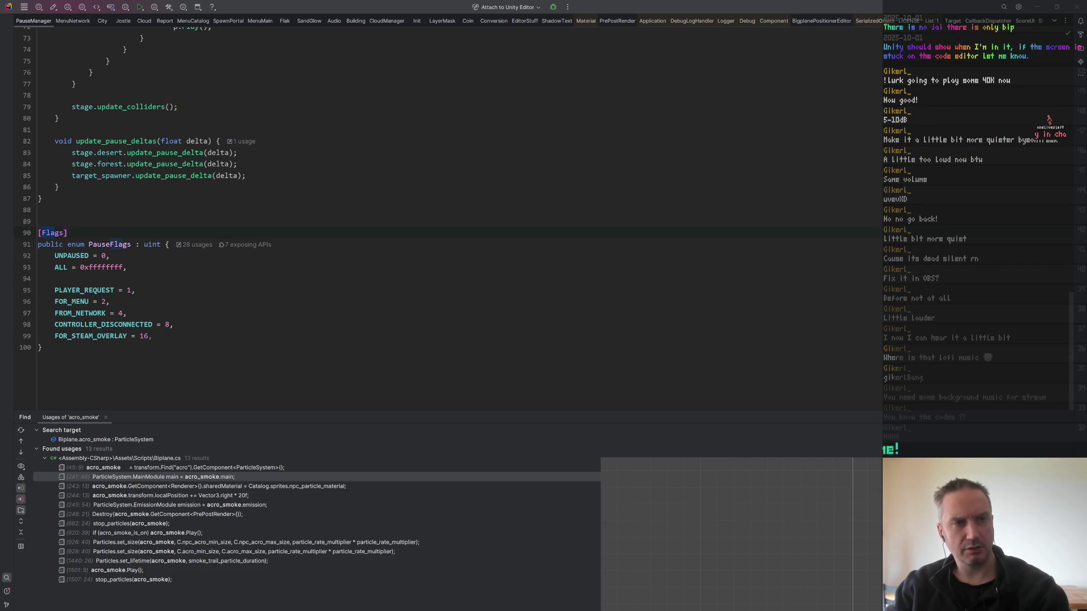
key("alt+Tab")
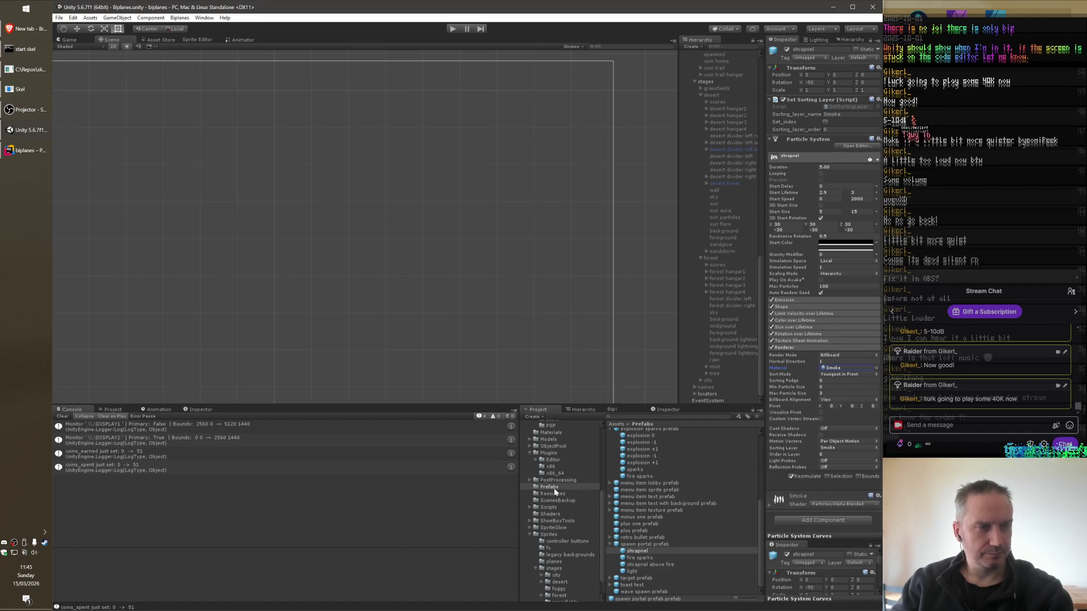
left_click(551, 547)
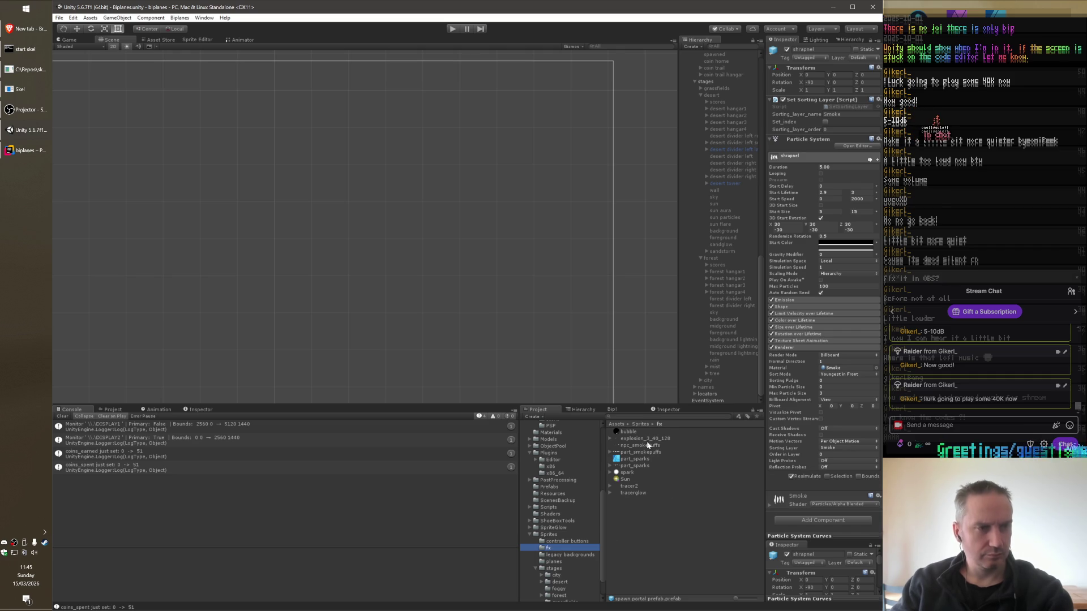
right_click(647, 513)
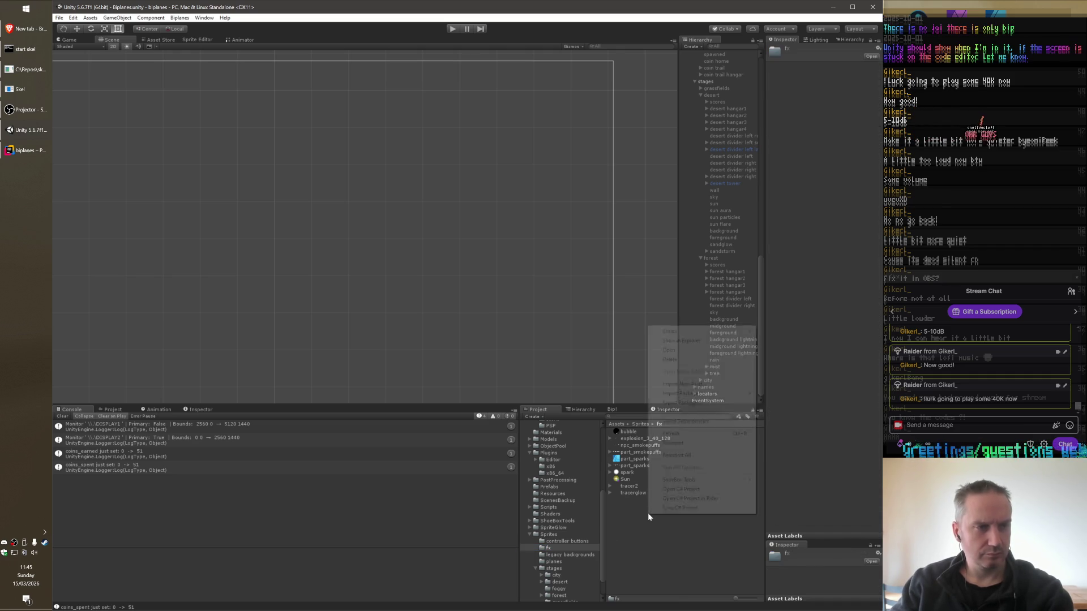
In the Materials folder, duplicate an Acro Smoke material and name the copy Bubble.
left_click(595, 531)
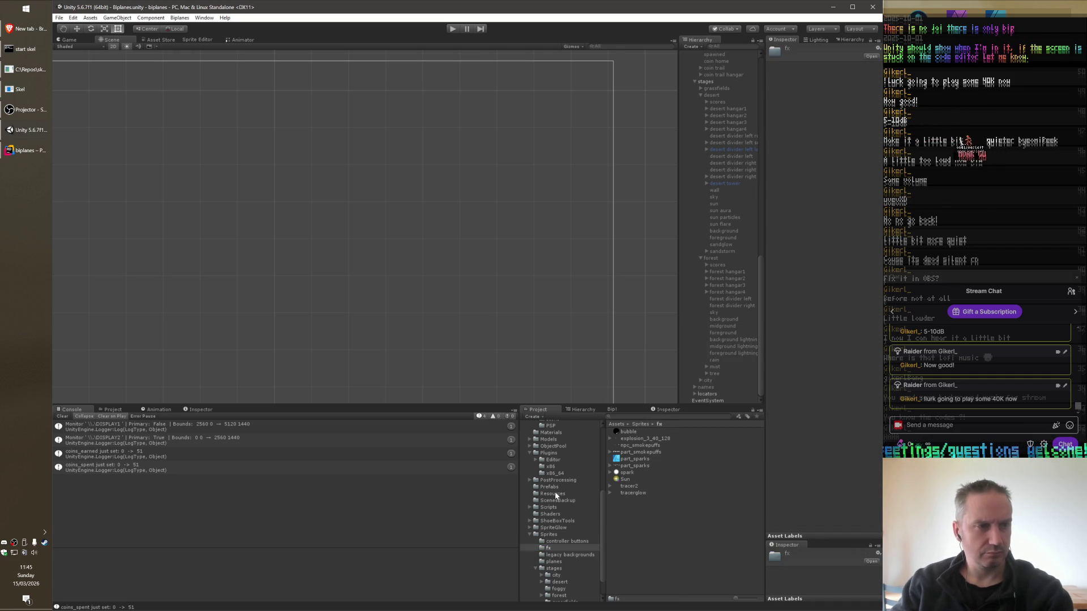
left_click(553, 433)
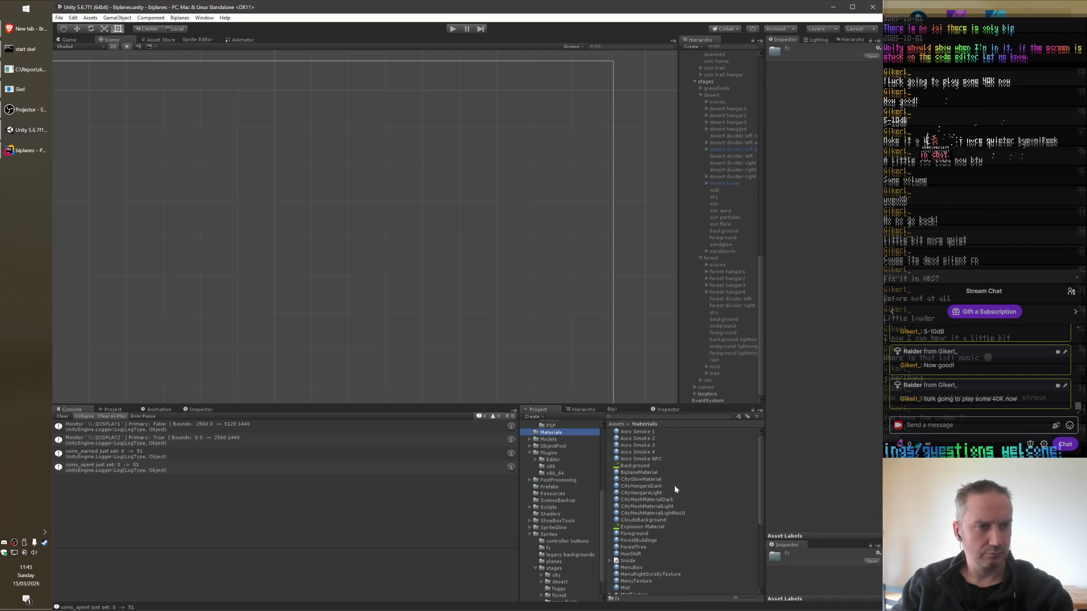
left_click(650, 435)
key("ctrl+d")
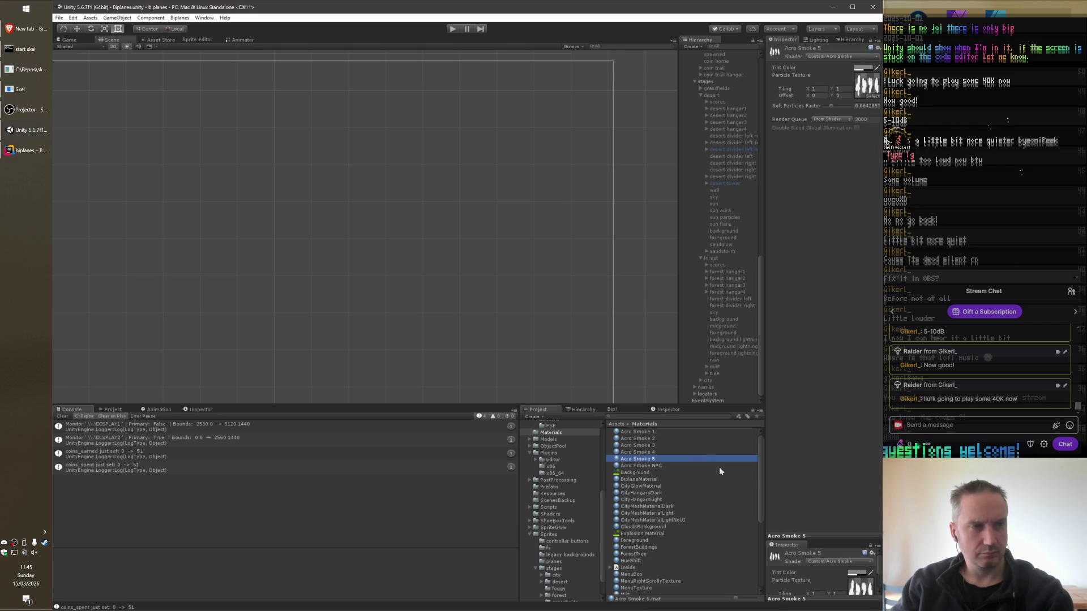
type("Bubble")
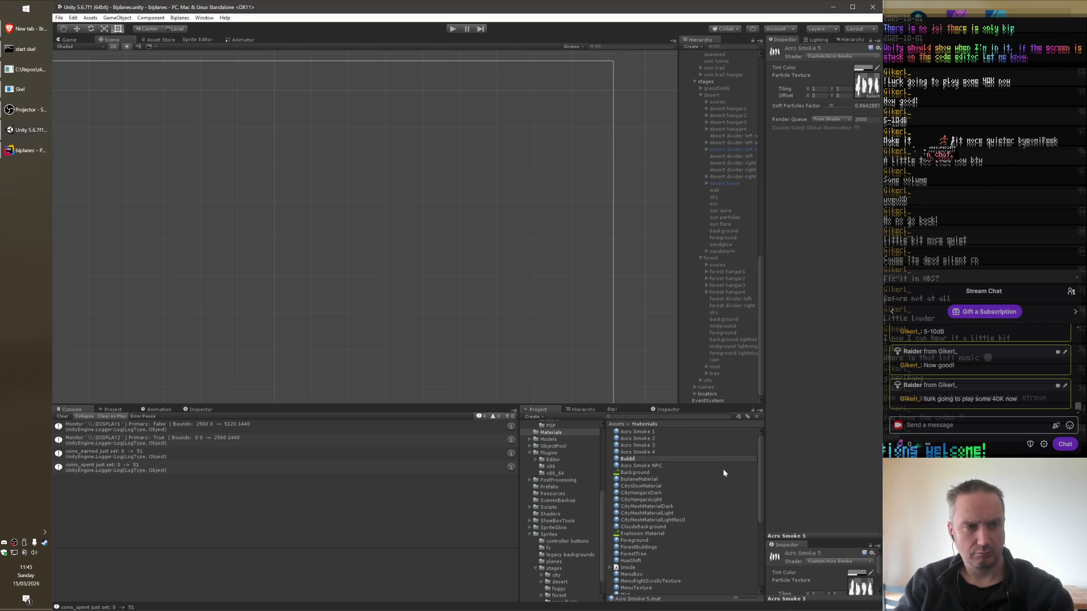
key("Return")
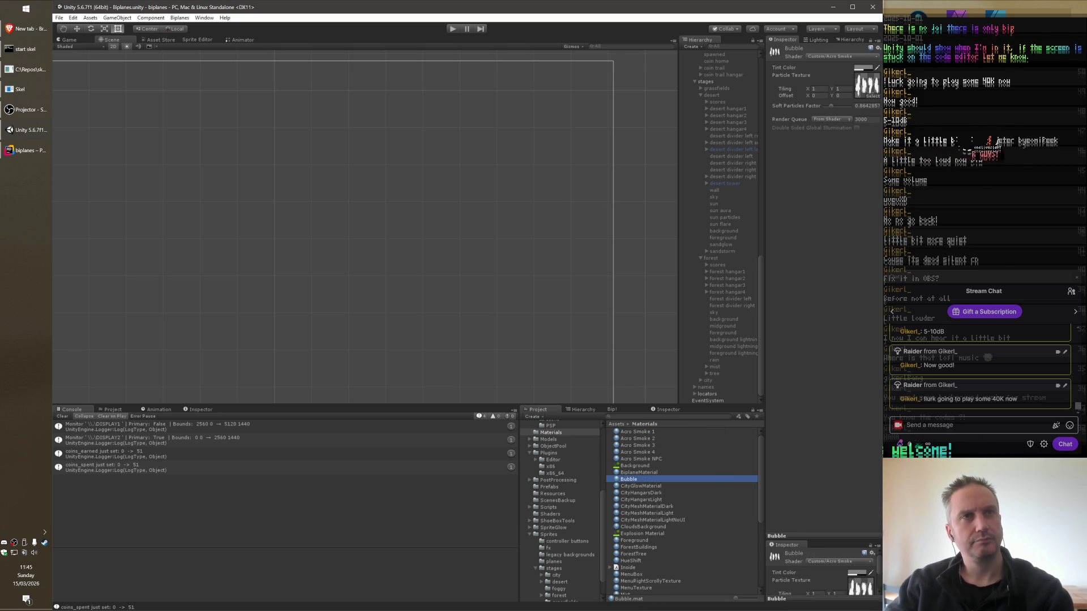
left_click(844, 56)
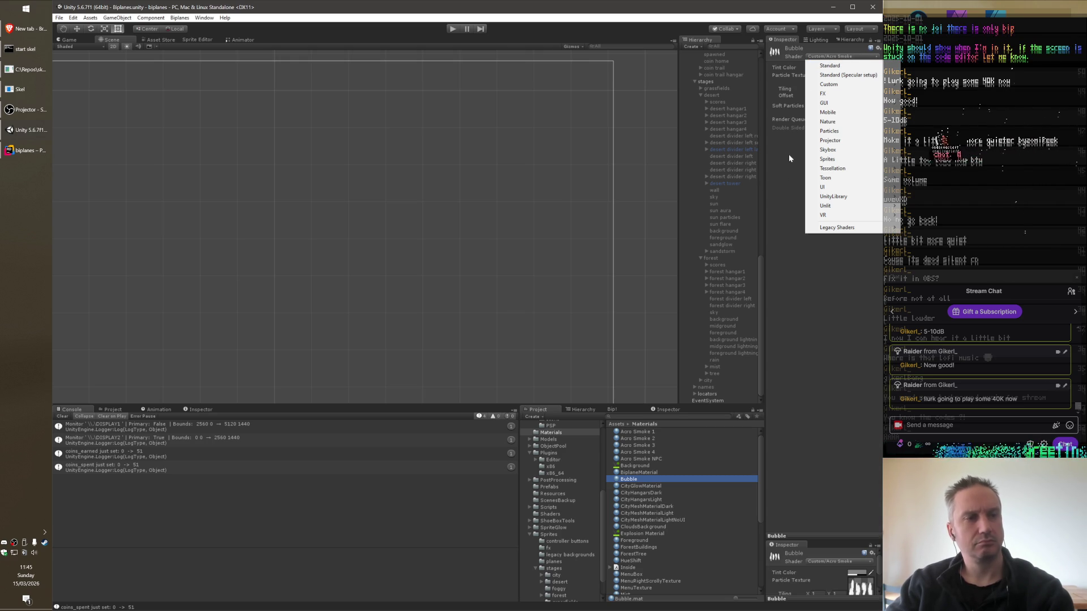
Keep the current shader, select the Acro Smoke 1 material and locate its smoke texture in the project.
left_click(789, 154)
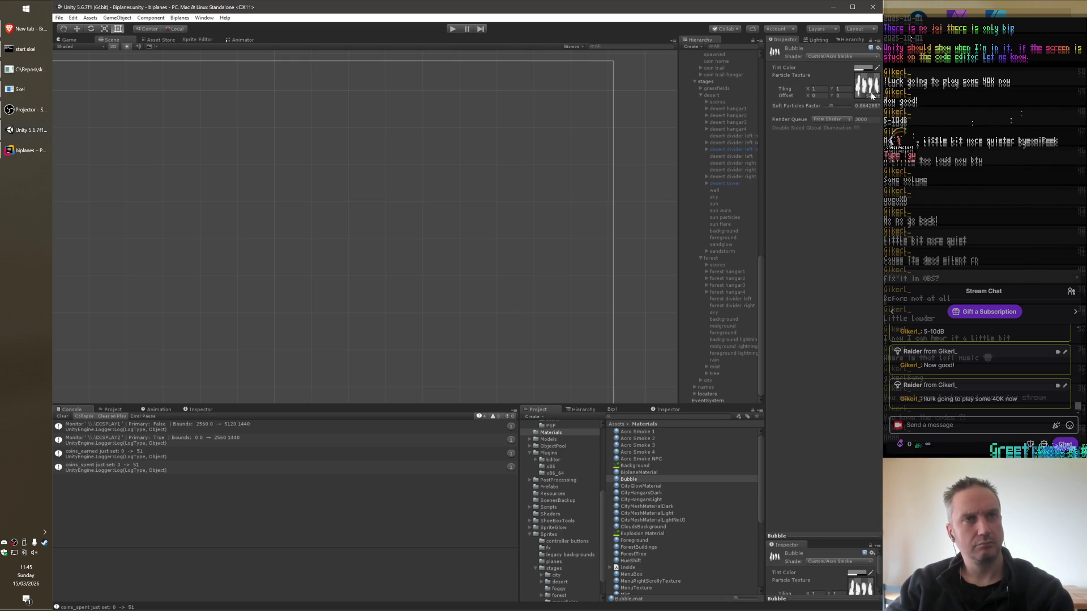
key("alt+Tab")
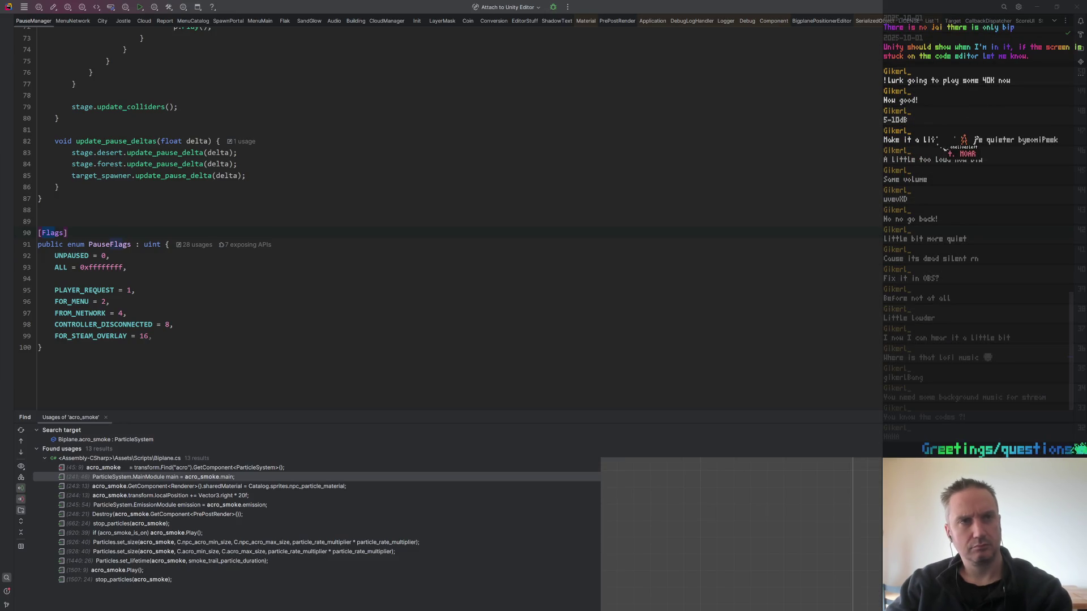
key("alt+Tab")
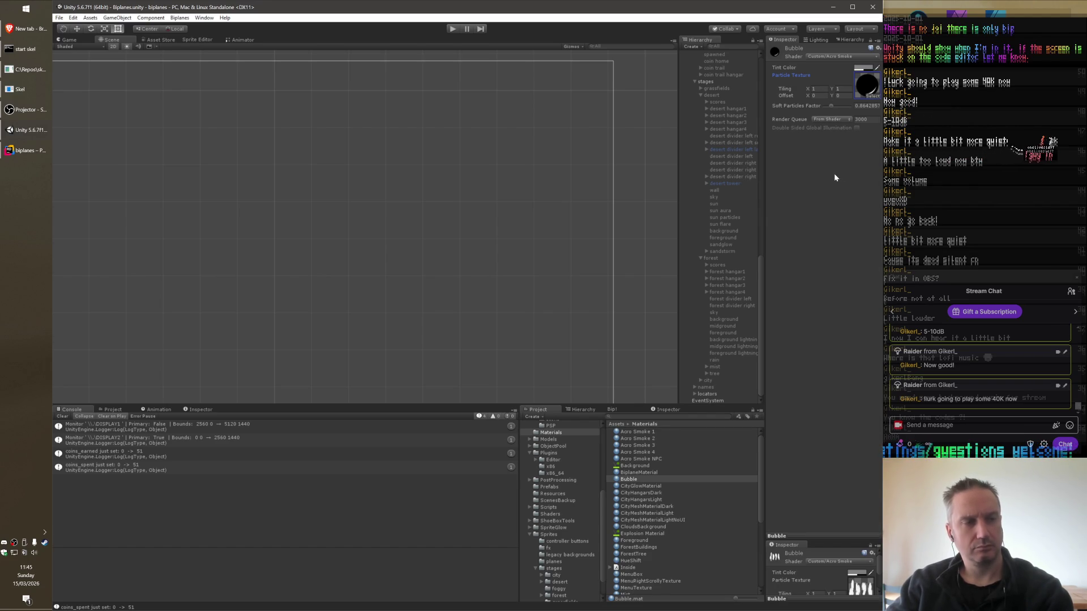
left_click(650, 433)
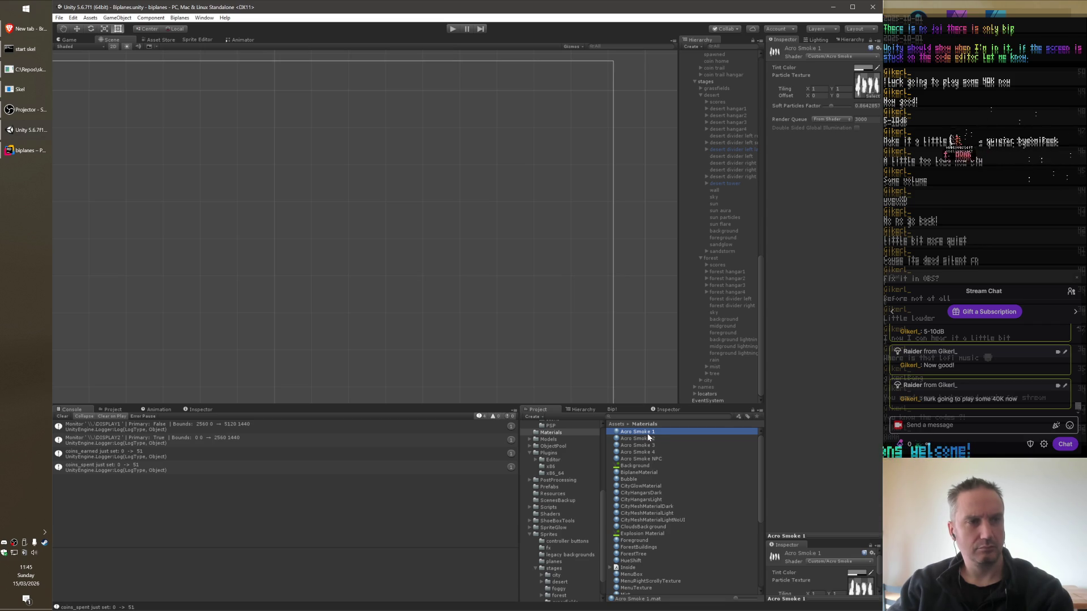
left_click(868, 85)
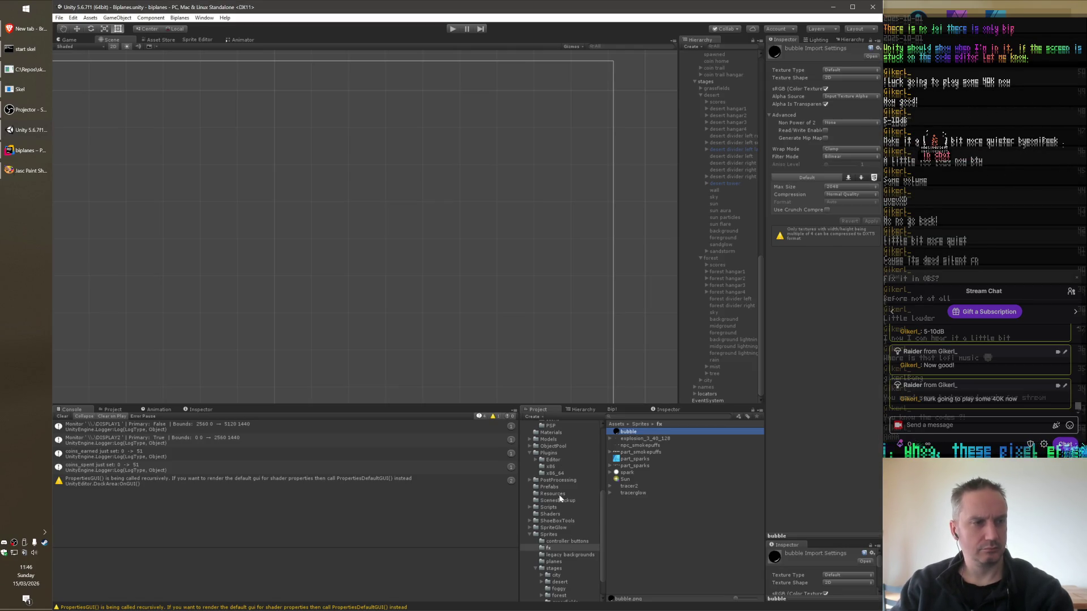
Select the Bubble material in Materials and open its particle texture in the image editor.
left_click(555, 433)
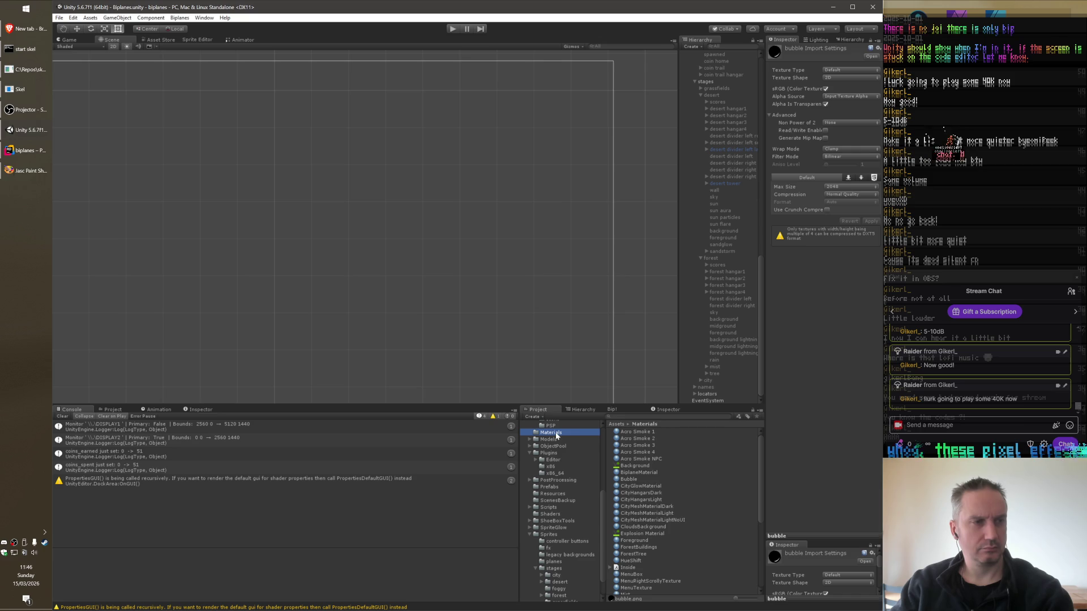
left_click(633, 481)
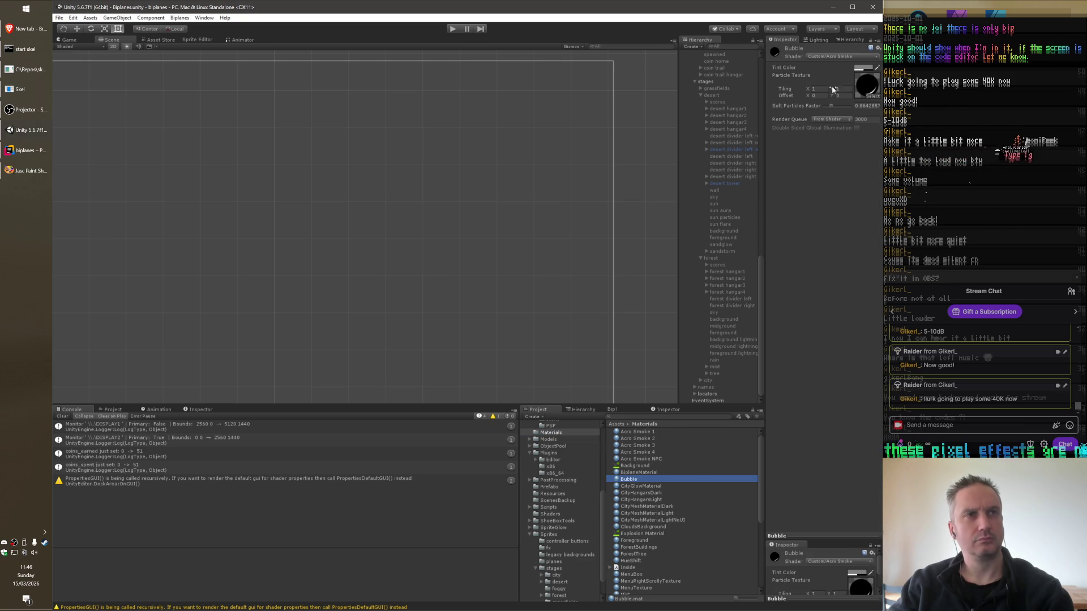
double_click(868, 69)
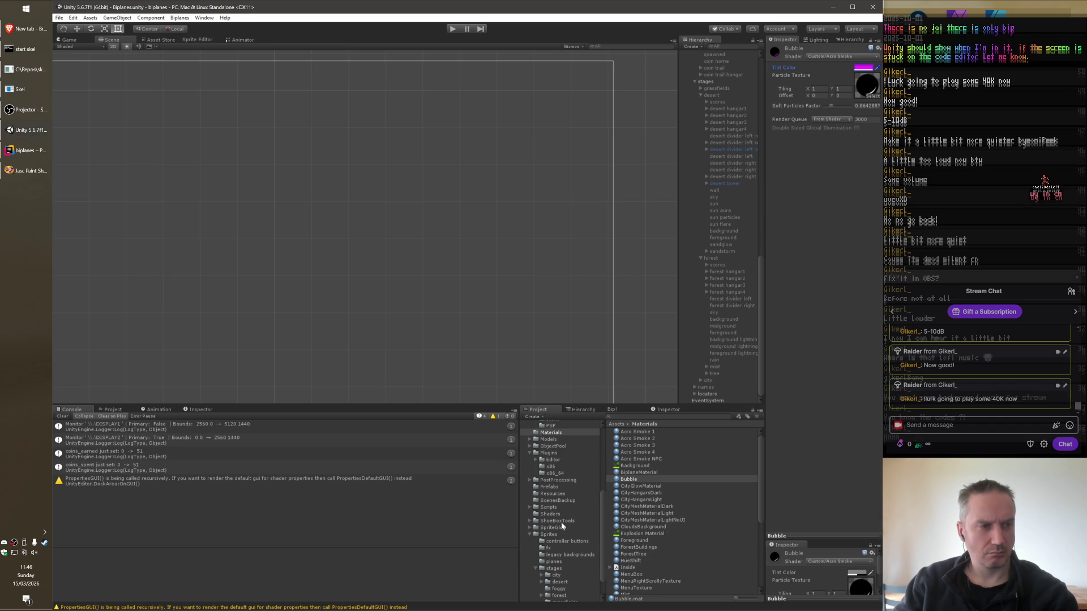
Assign the Bubble material to the shrapnel and shrapnel above fire particle effects in Prefabs.
left_click(550, 487)
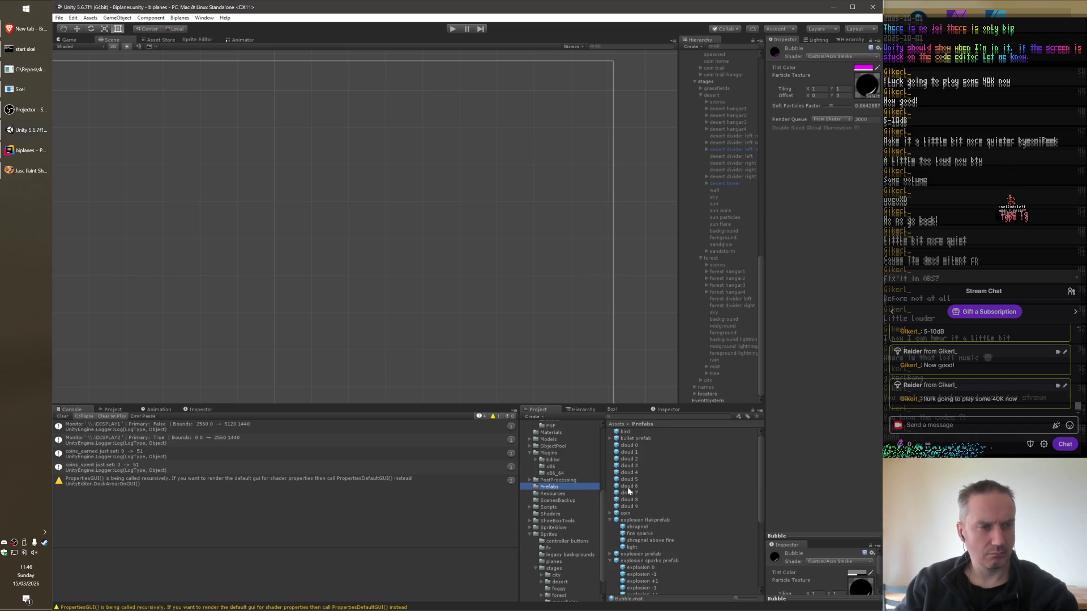
scroll(648, 561, "down", 5)
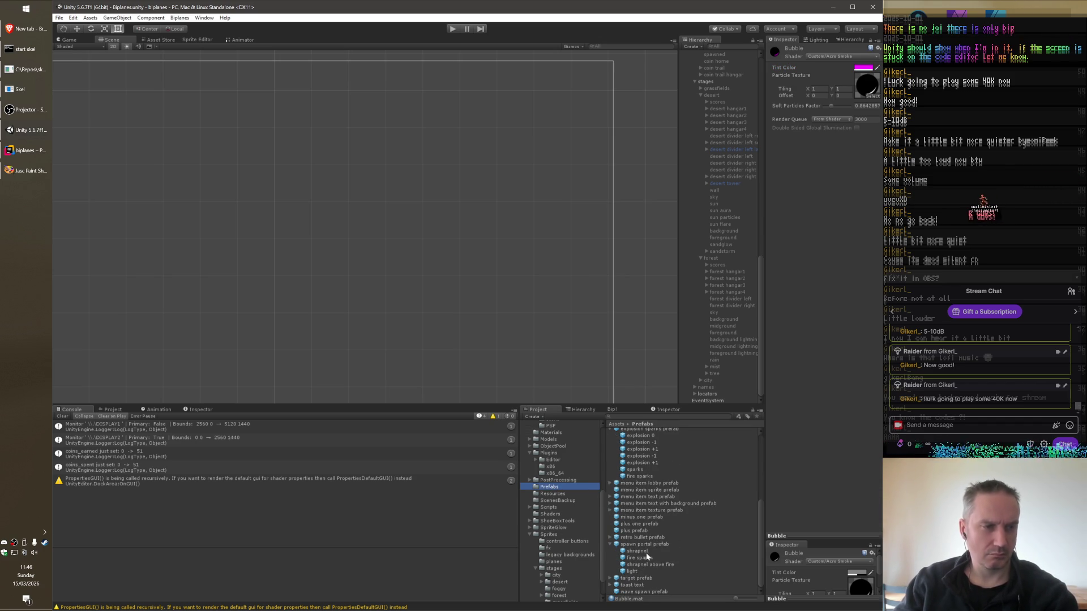
left_click(645, 552)
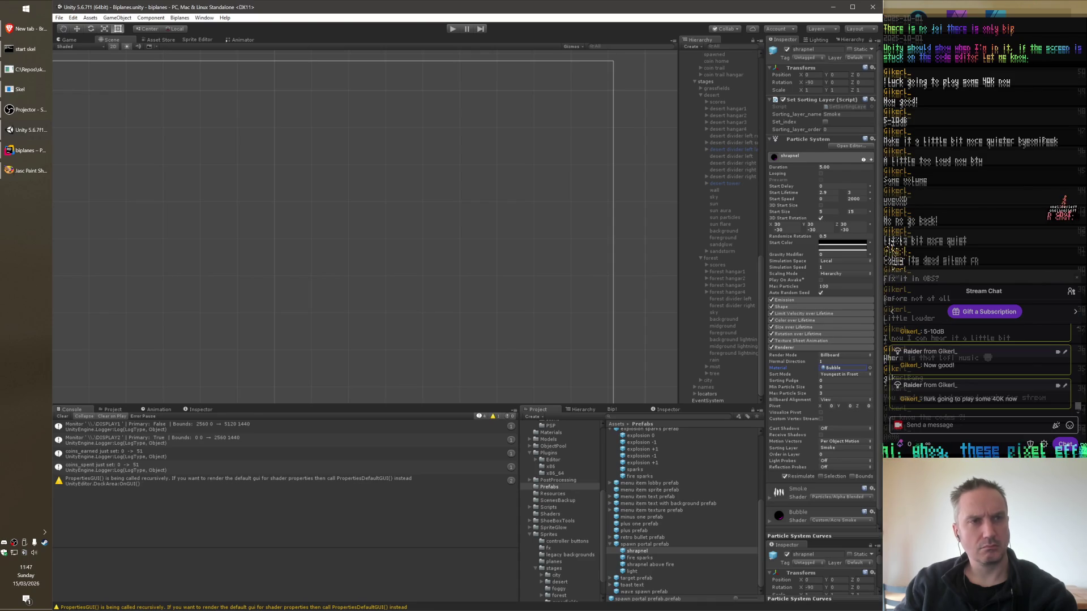
left_click(648, 565)
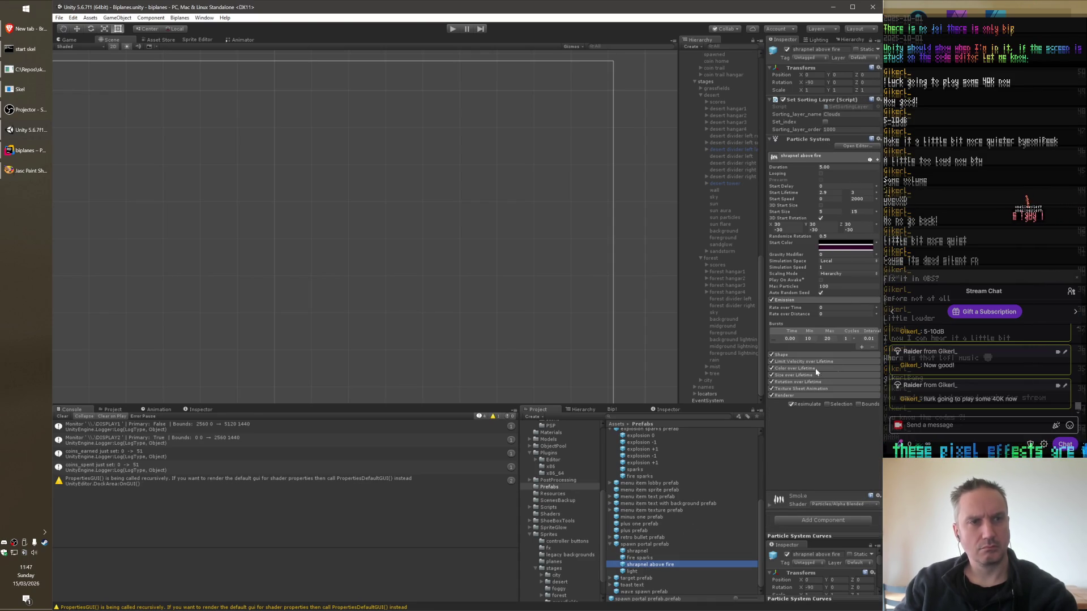
left_click(849, 396)
left_click(871, 416)
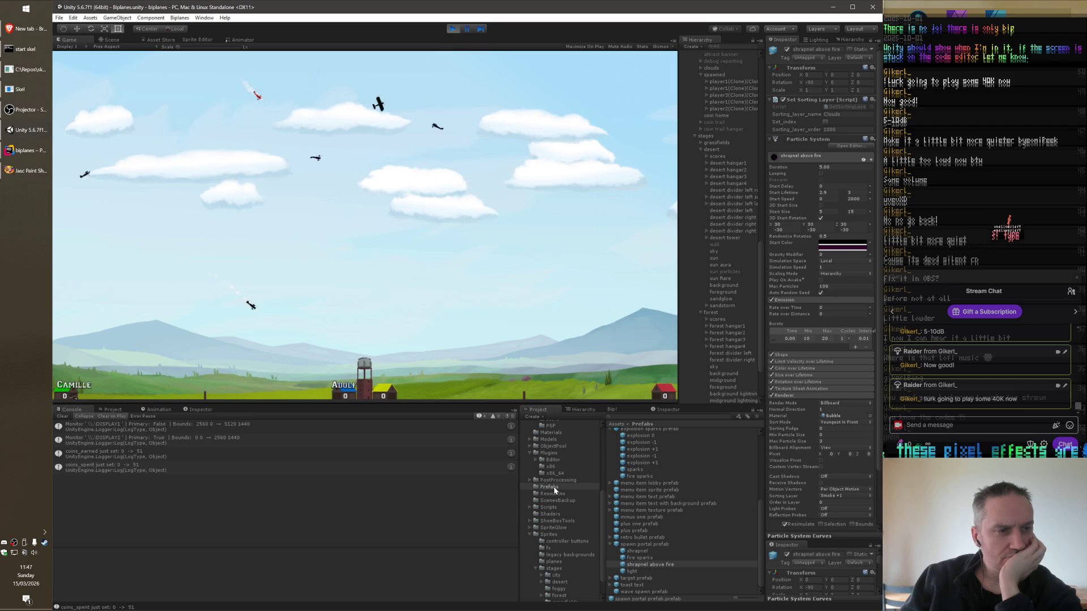
Change the Bubble material's shader to Particles/Additive (Soft) during play.
left_click(552, 433)
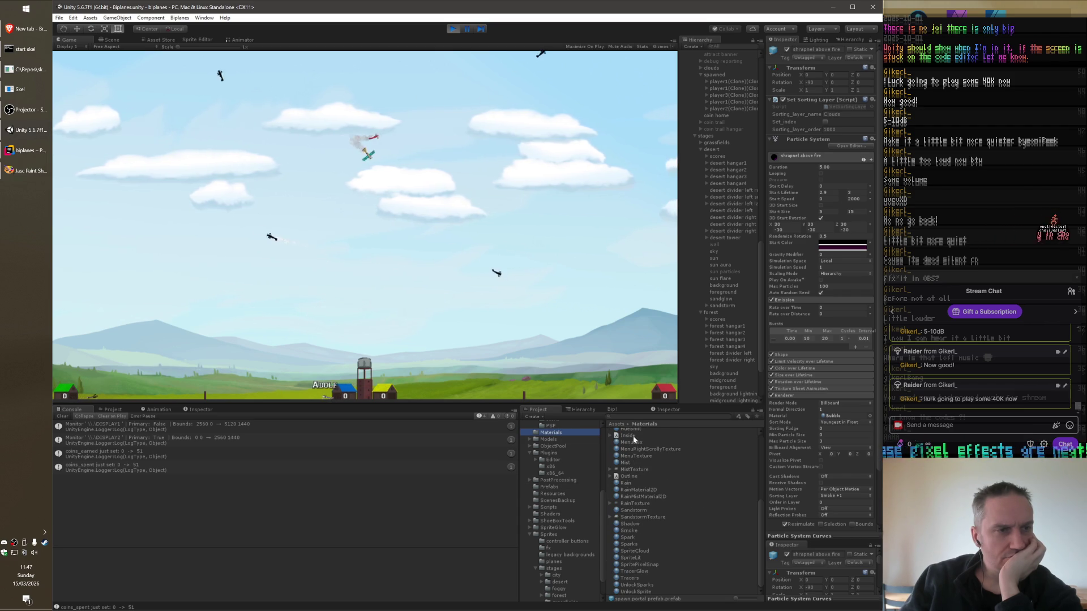
scroll(633, 436, "up", 5)
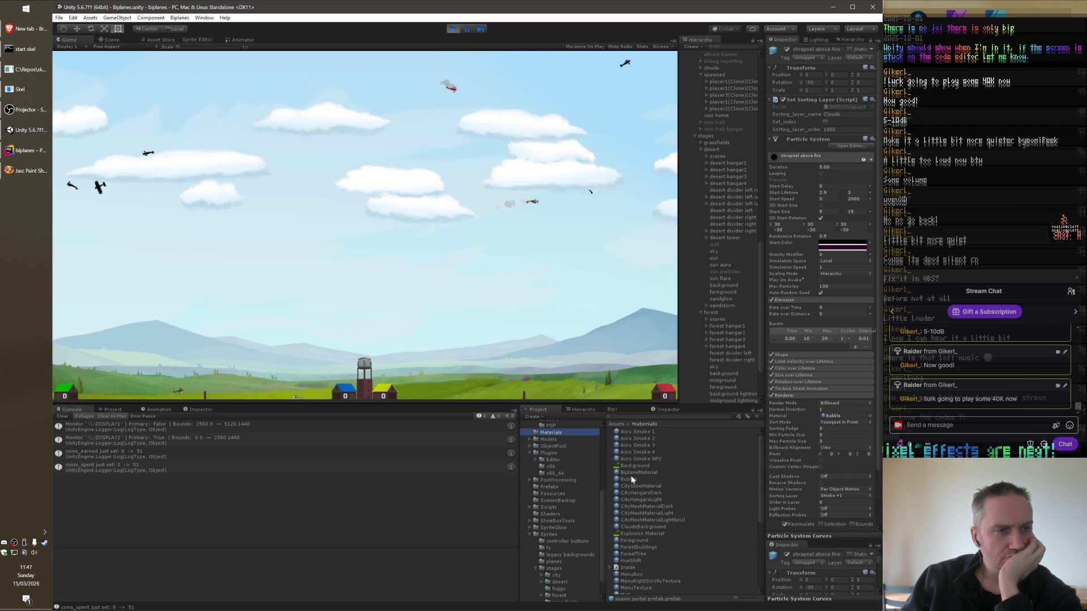
left_click(631, 481)
left_click(837, 55)
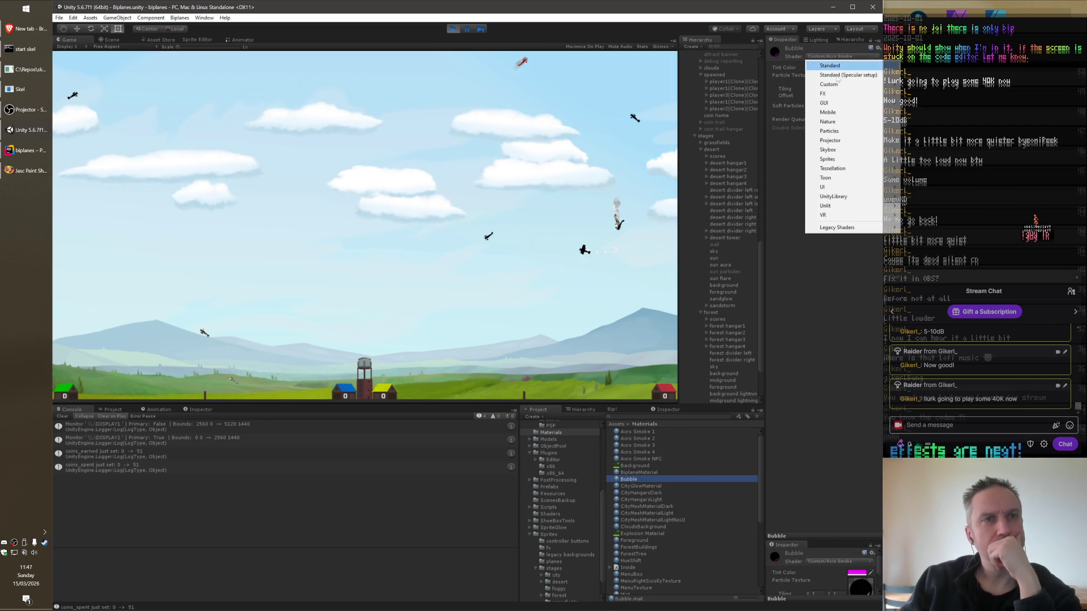
mouse_move(845, 161)
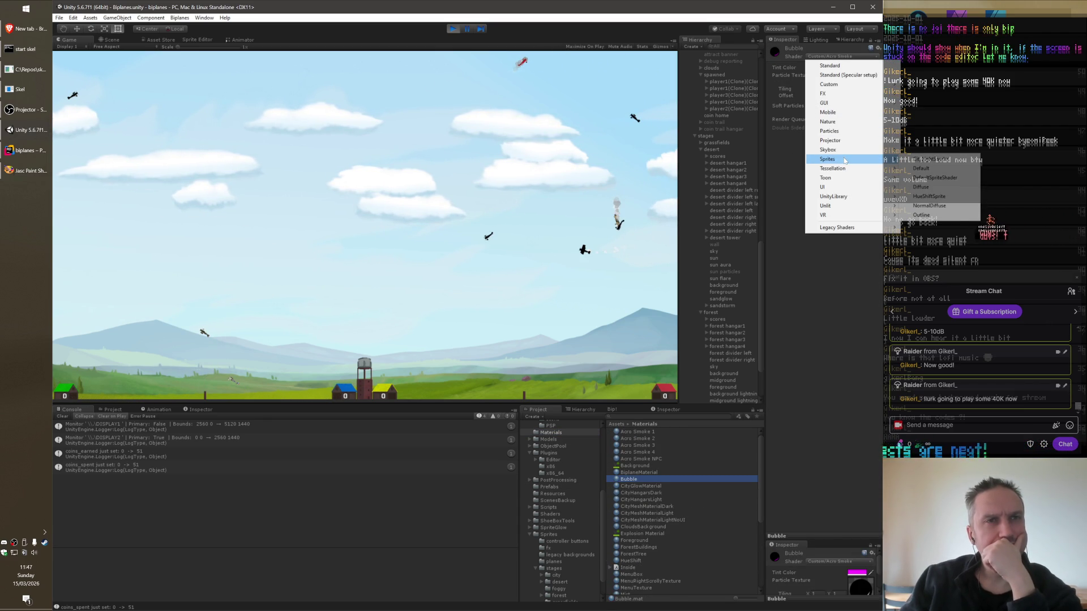
mouse_move(884, 131)
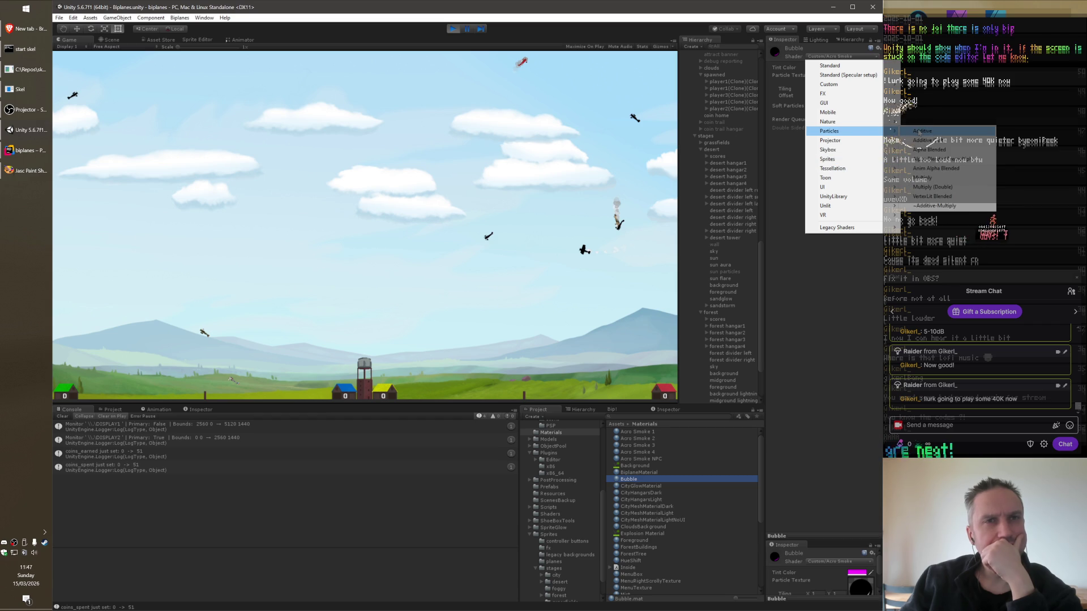
left_click(931, 140)
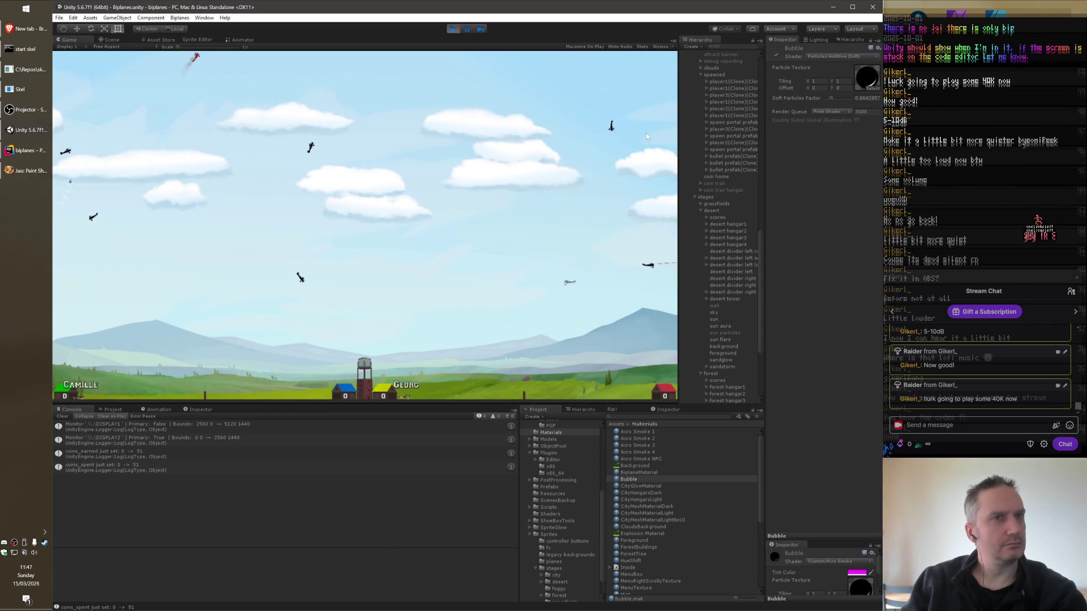
left_click(831, 59)
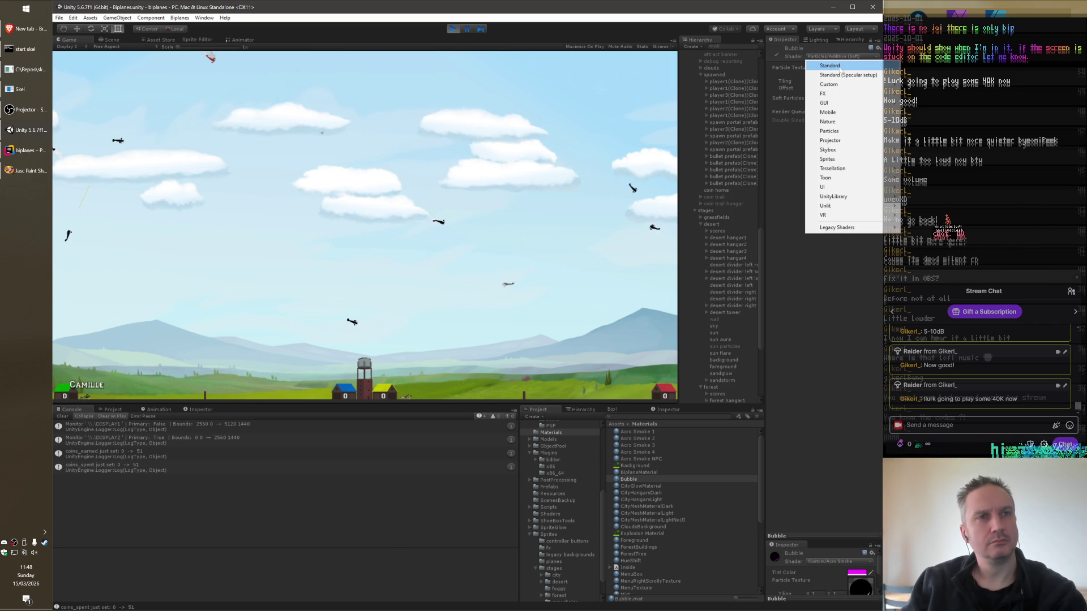
Try Particles/Alpha Blended on Bubble, then switch its shader to Particles/Additive.
mouse_move(832, 131)
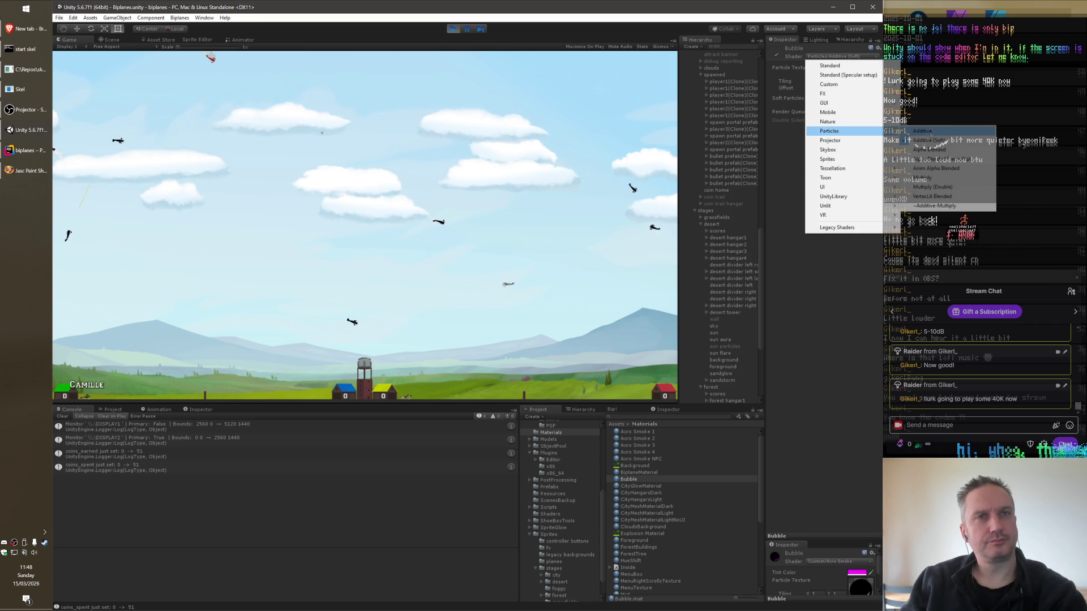
left_click(940, 150)
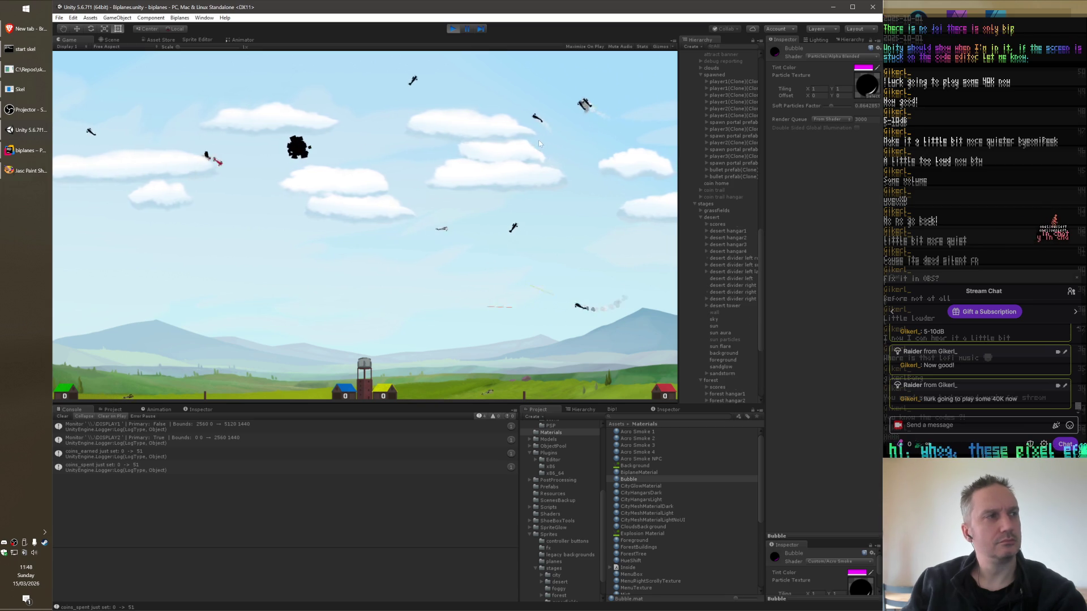
left_click(854, 57)
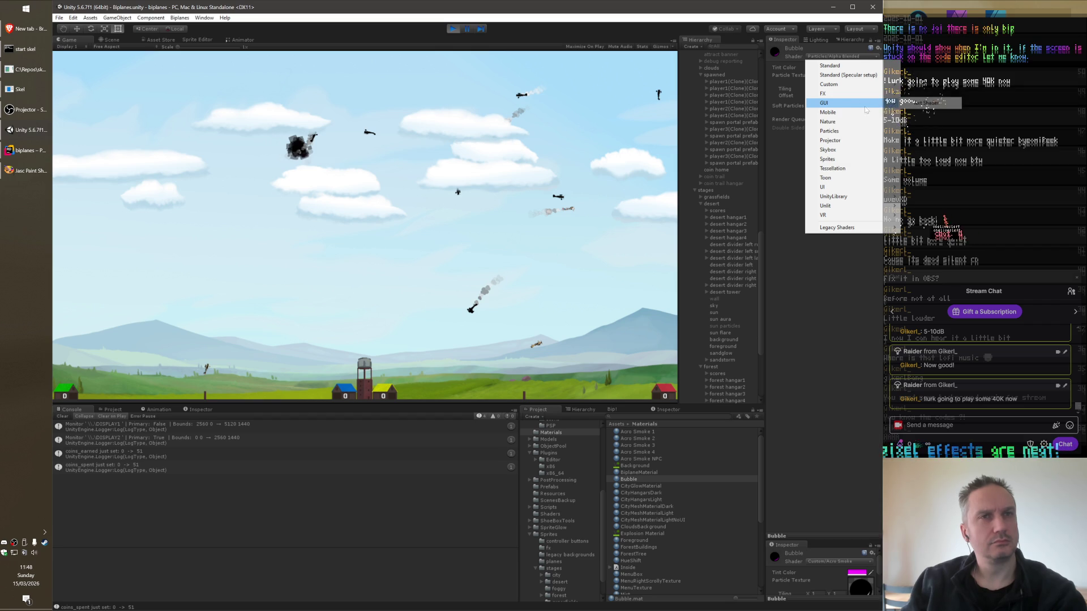
mouse_move(866, 113)
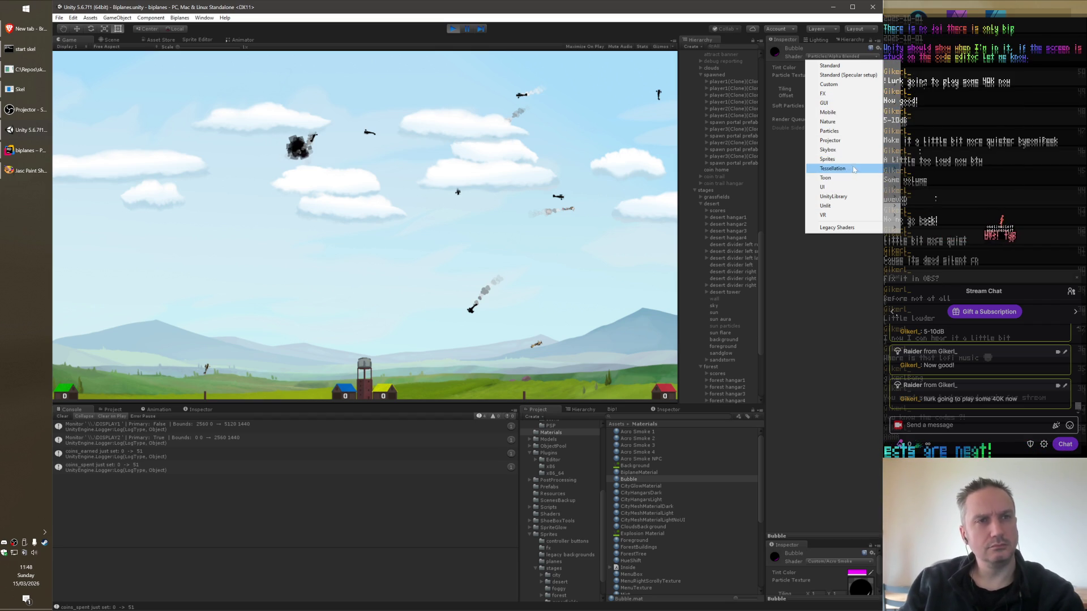
mouse_move(858, 231)
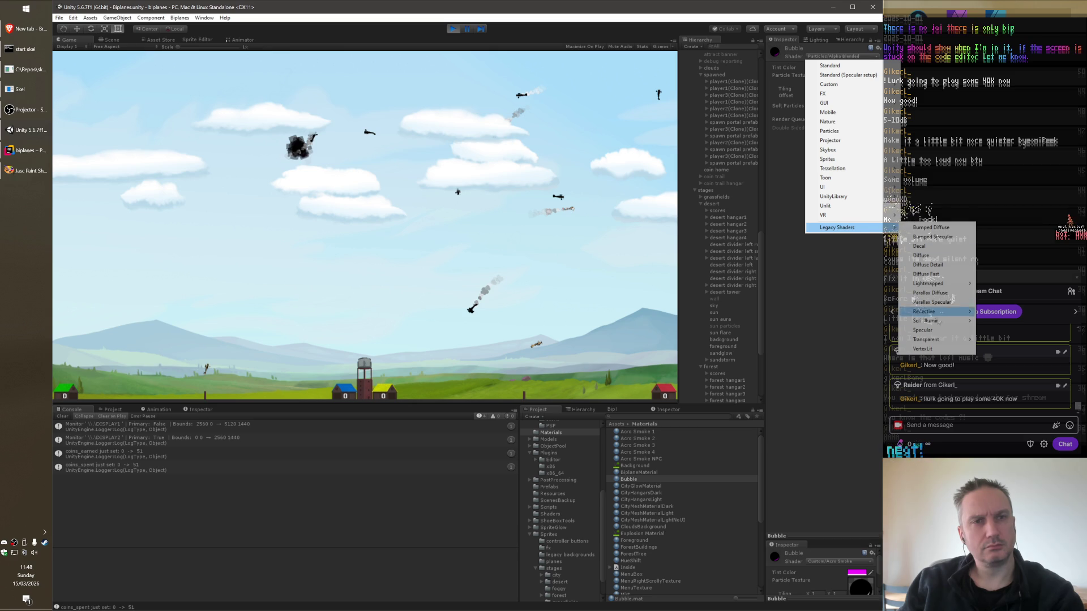
mouse_move(944, 339)
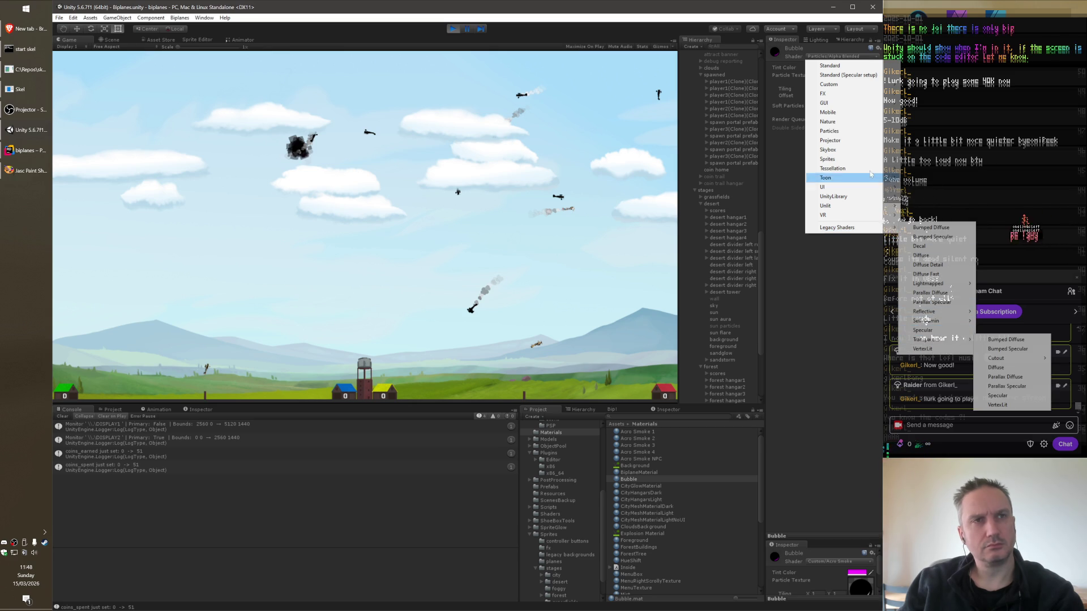
mouse_move(856, 135)
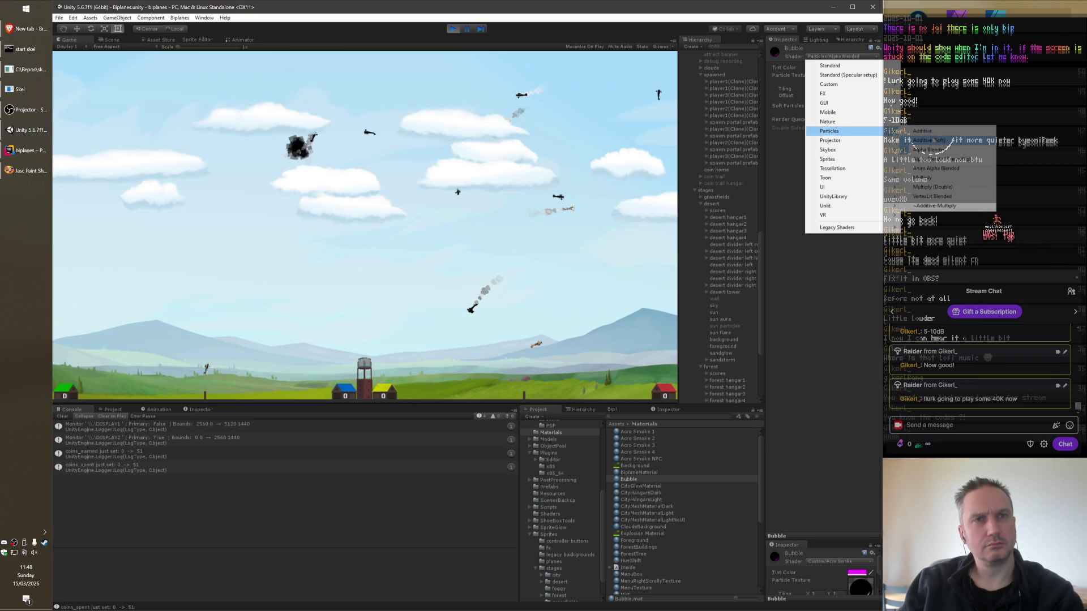
left_click(923, 130)
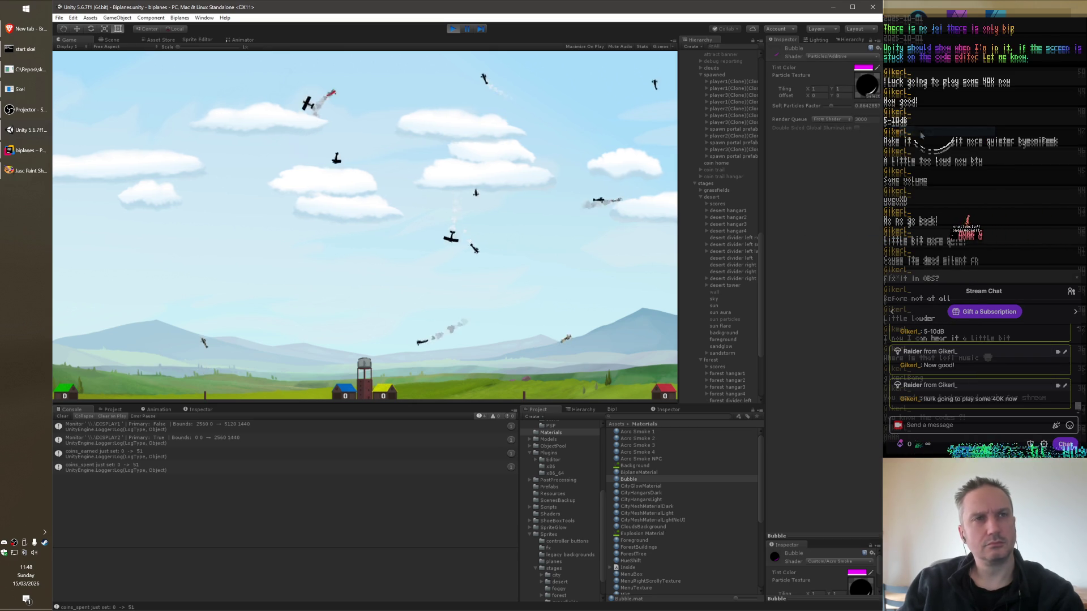